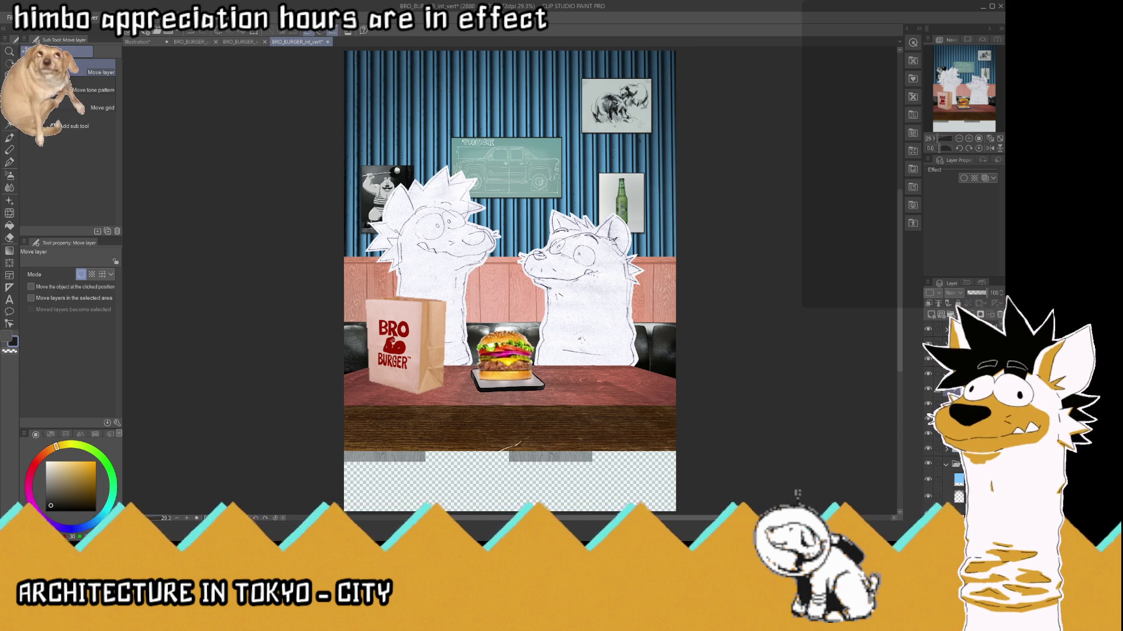
- Paste the sky-and-tree photo, delete a strip from its top edge, and start shrinking it proportionally
key("ctrl+v")
scroll(483, 191, "down", 2)
scroll(378, 135, "up", 3)
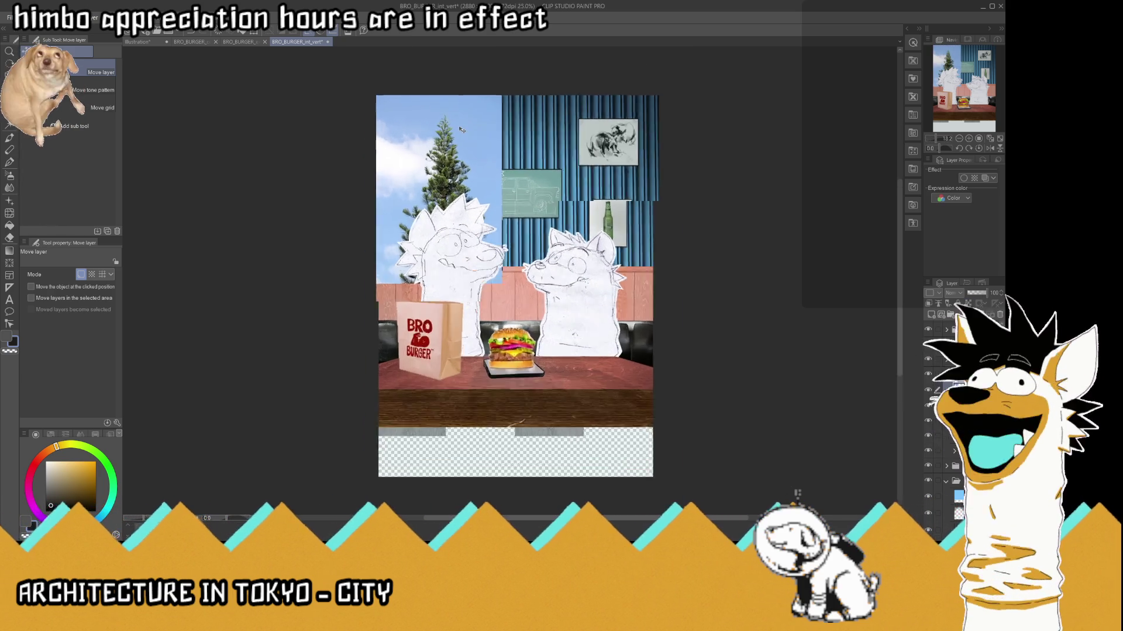
key("m")
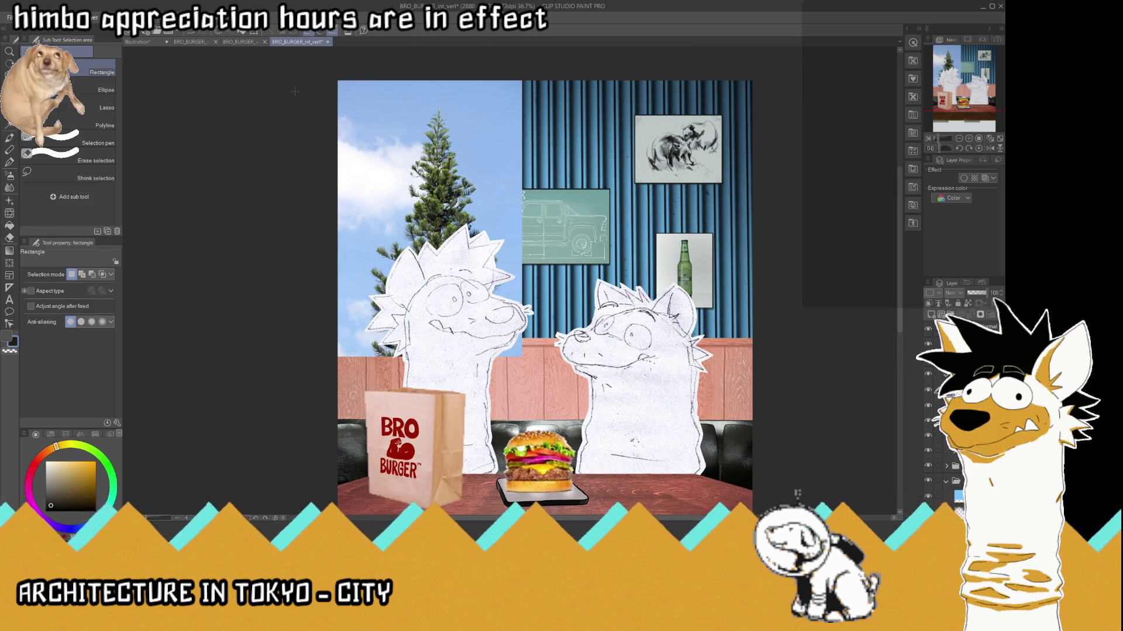
left_click_drag(322, 68, 580, 104)
key("Delete")
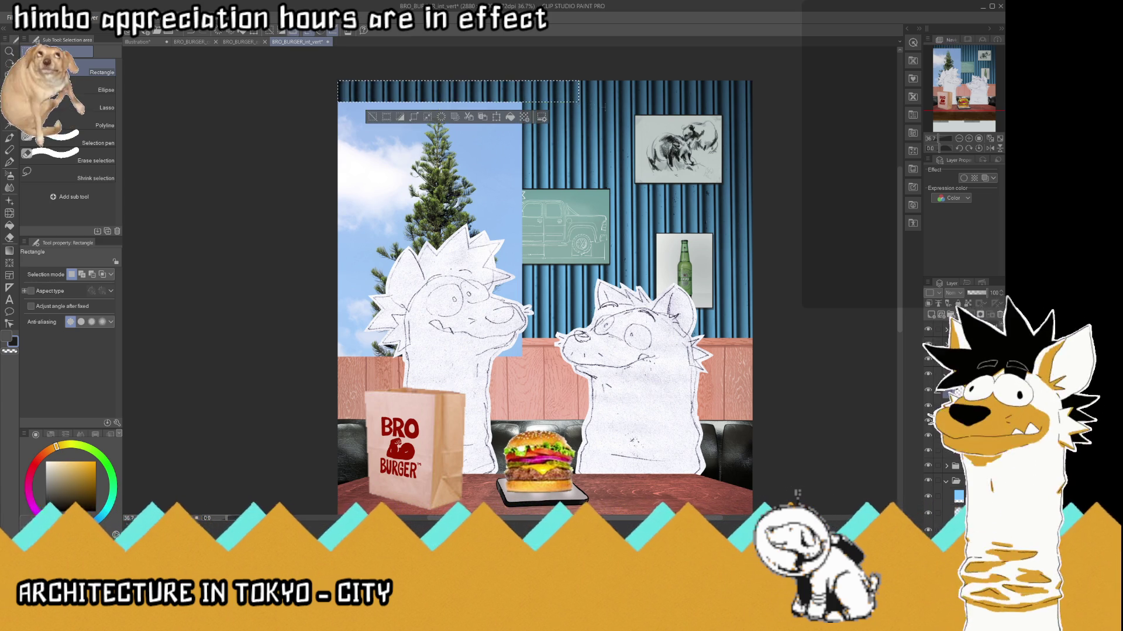
key("ctrl+d")
key("ctrl+t")
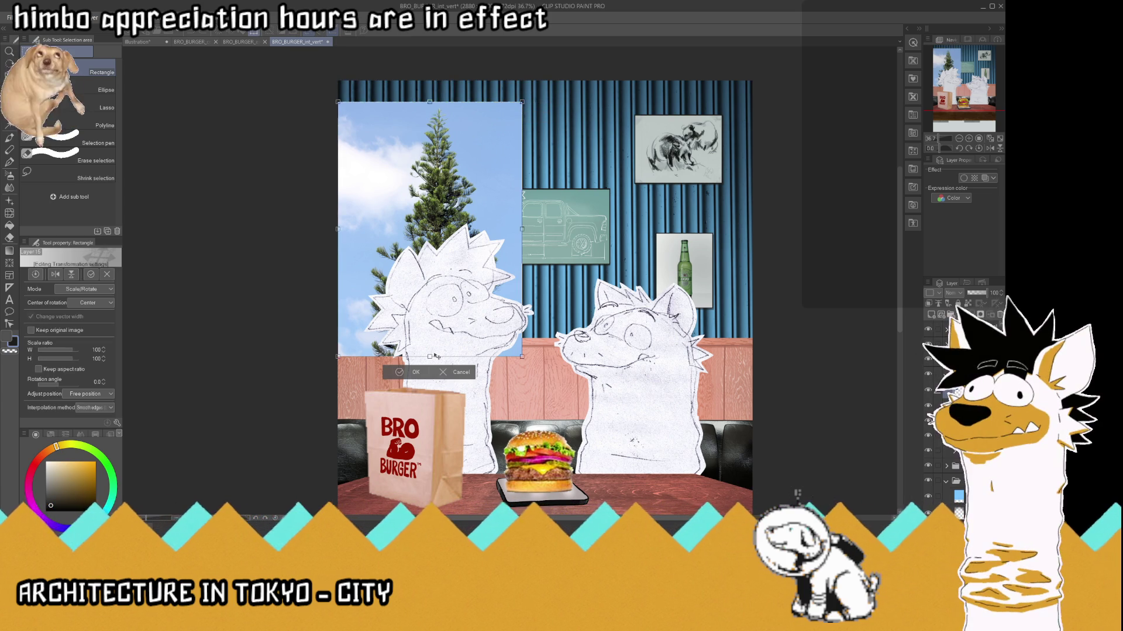
left_click_drag(435, 356, 431, 169)
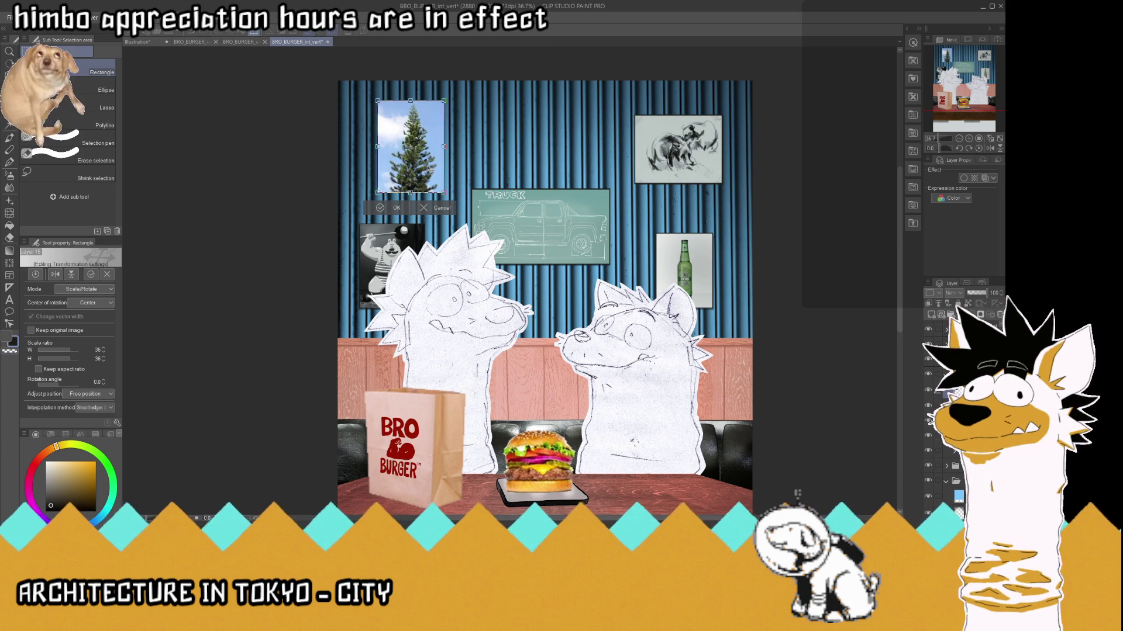
- Apply the tree photo's resize, erase its leftover sliver, and nudge it slightly left
scroll(444, 209, "down", 1)
scroll(429, 148, "up", 3)
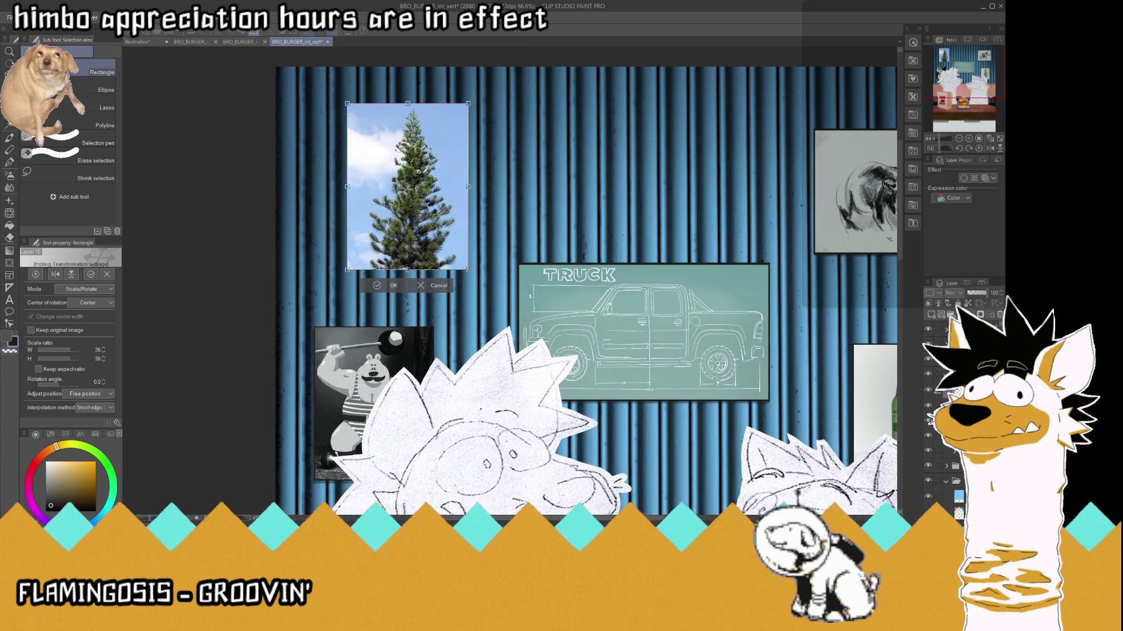
left_click(386, 288)
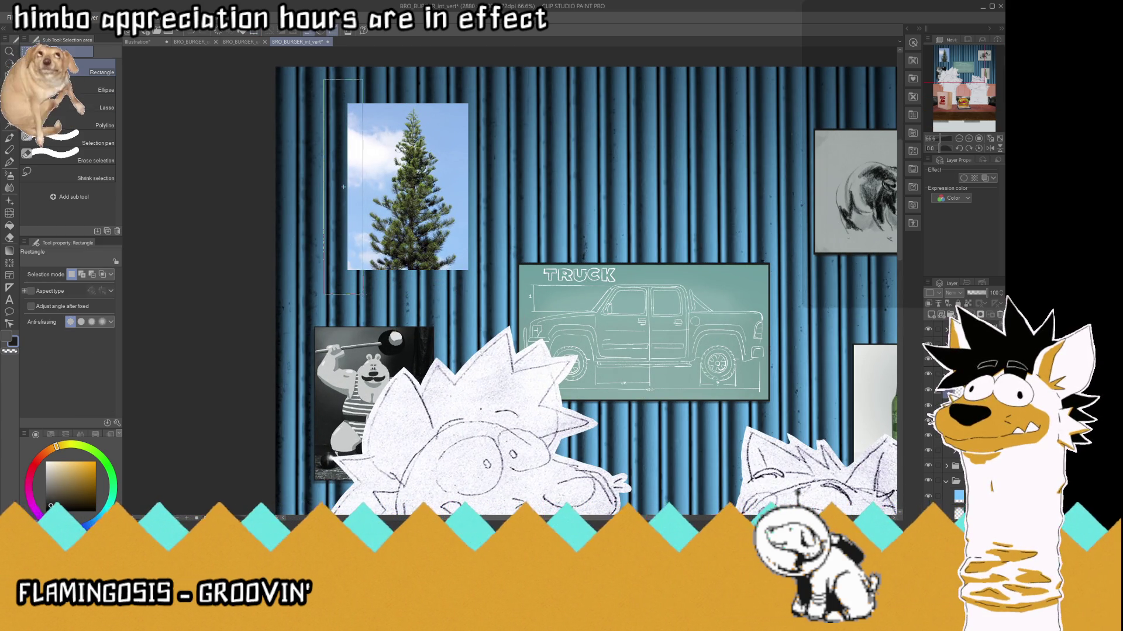
key("Delete")
key("ctrl+d")
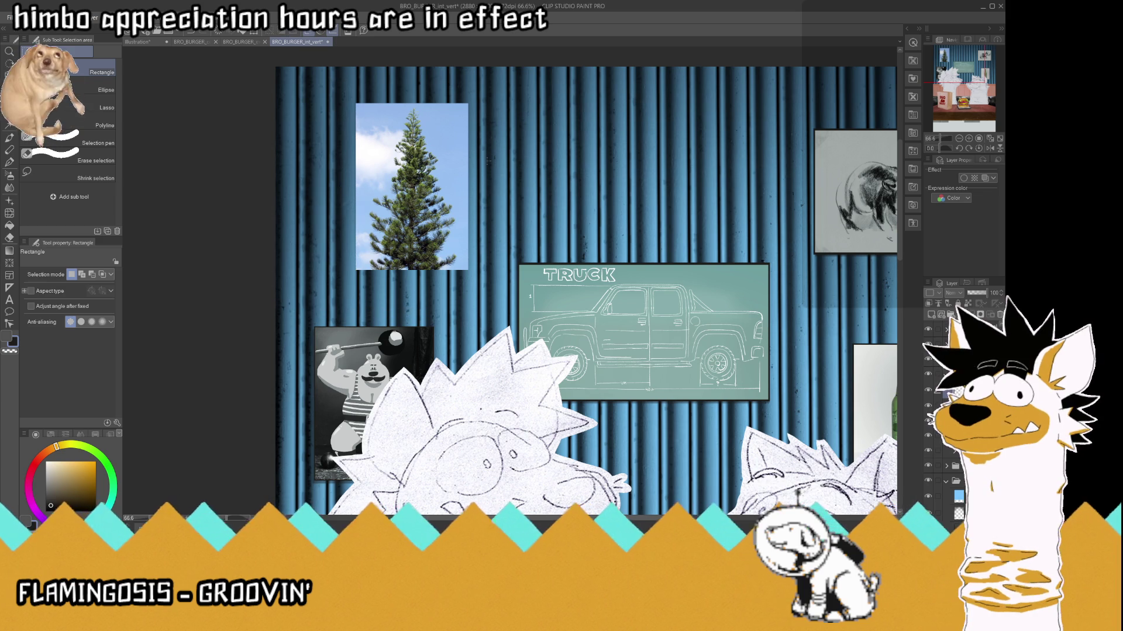
left_click(10, 88)
left_click_drag(427, 182, 420, 180)
- Save the collage
scroll(424, 176, "down", 3)
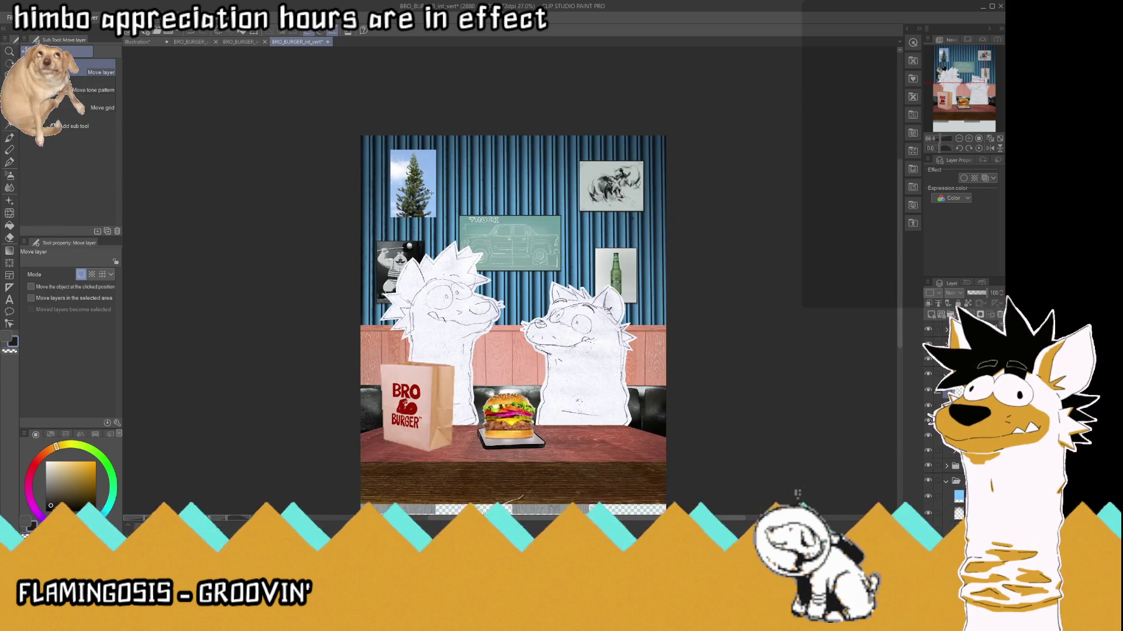
scroll(429, 164, "up", 2)
key("ctrl+s")
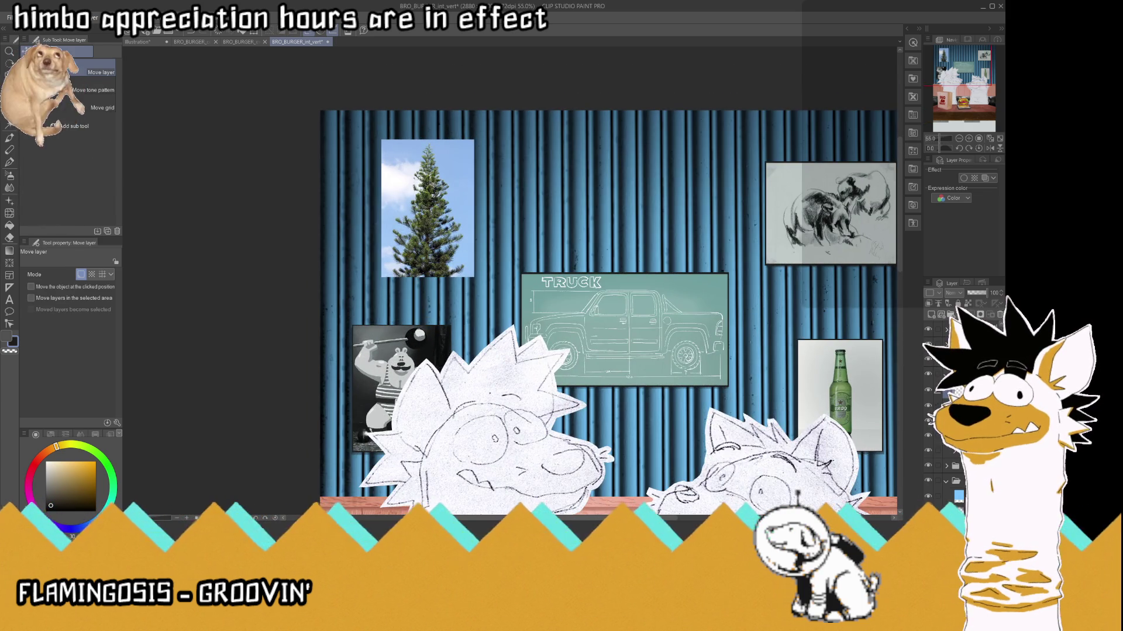
scroll(434, 180, "up", 1)
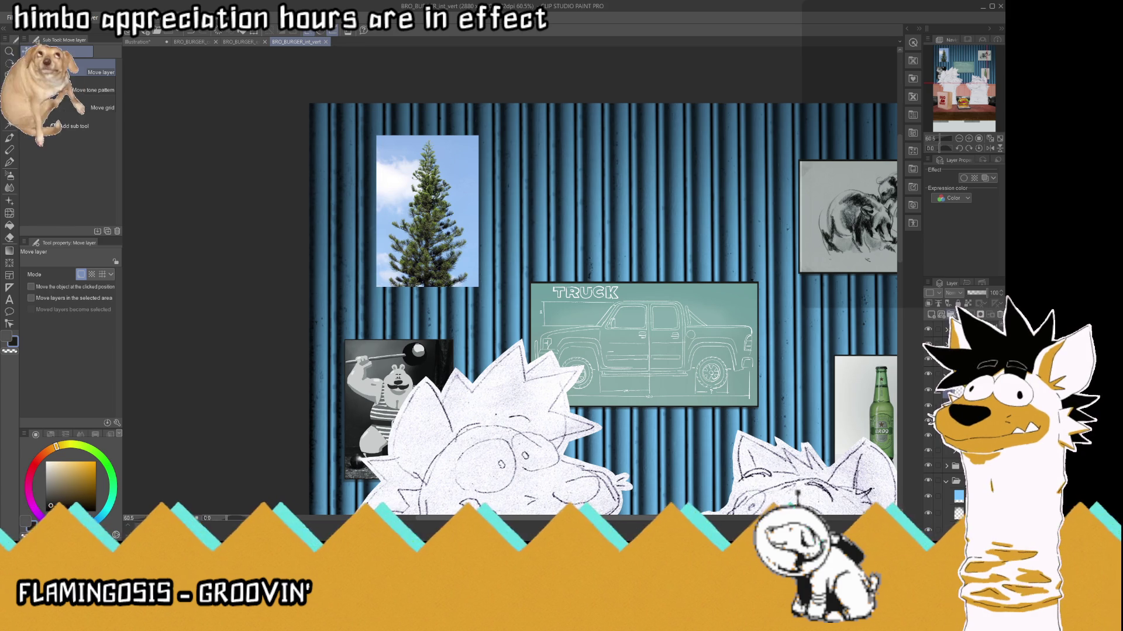
key("ctrl+g")
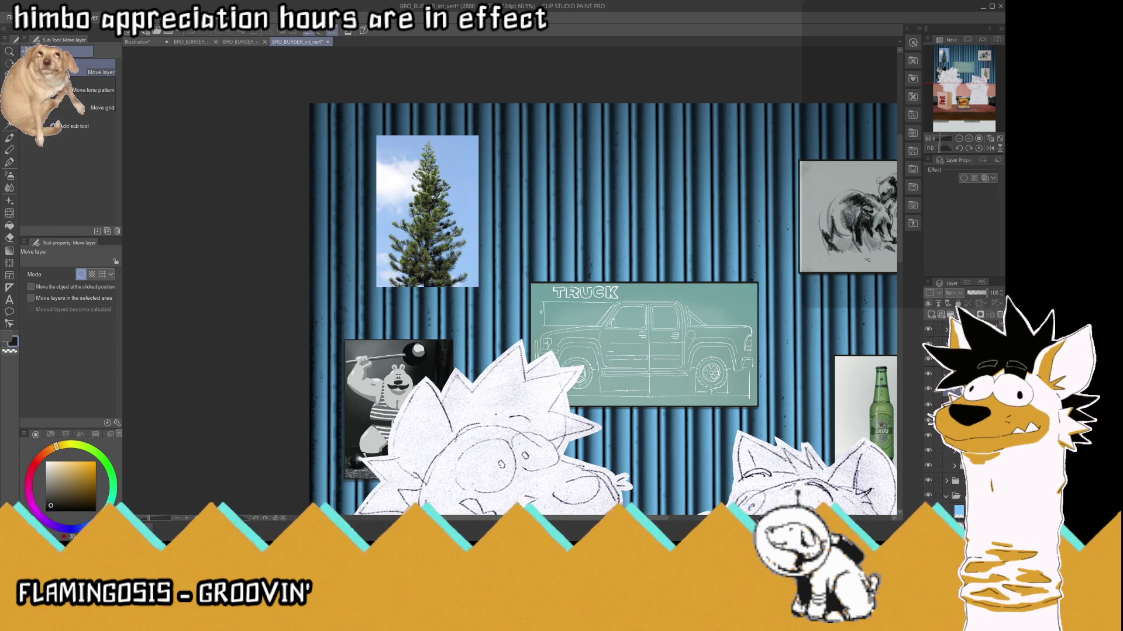
key("ctrl+z")
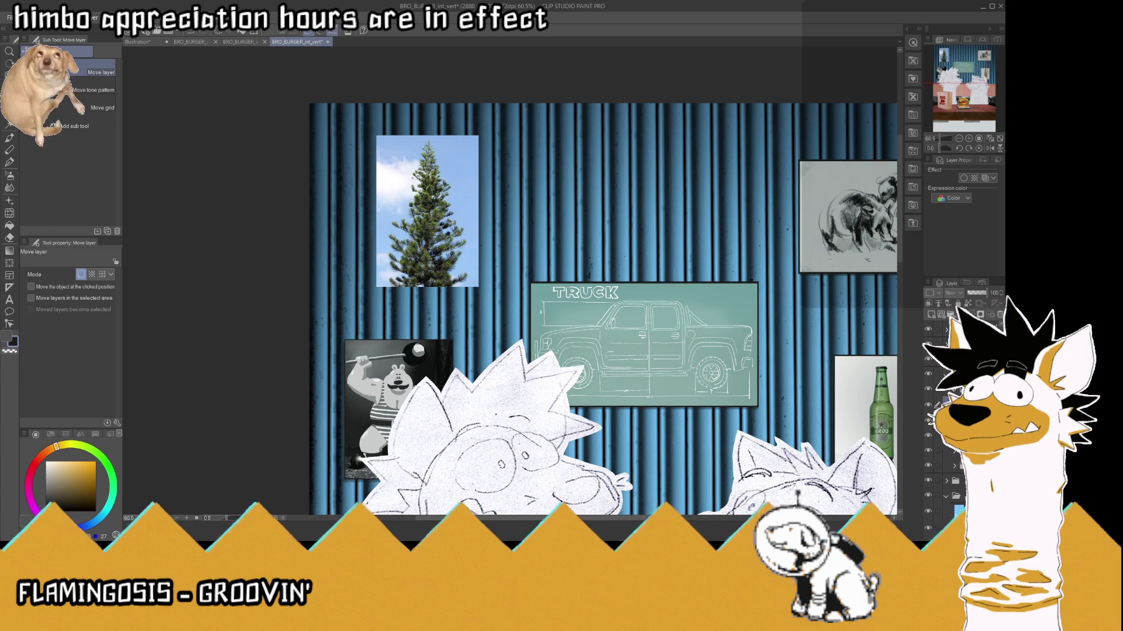
scroll(444, 193, "up", 3)
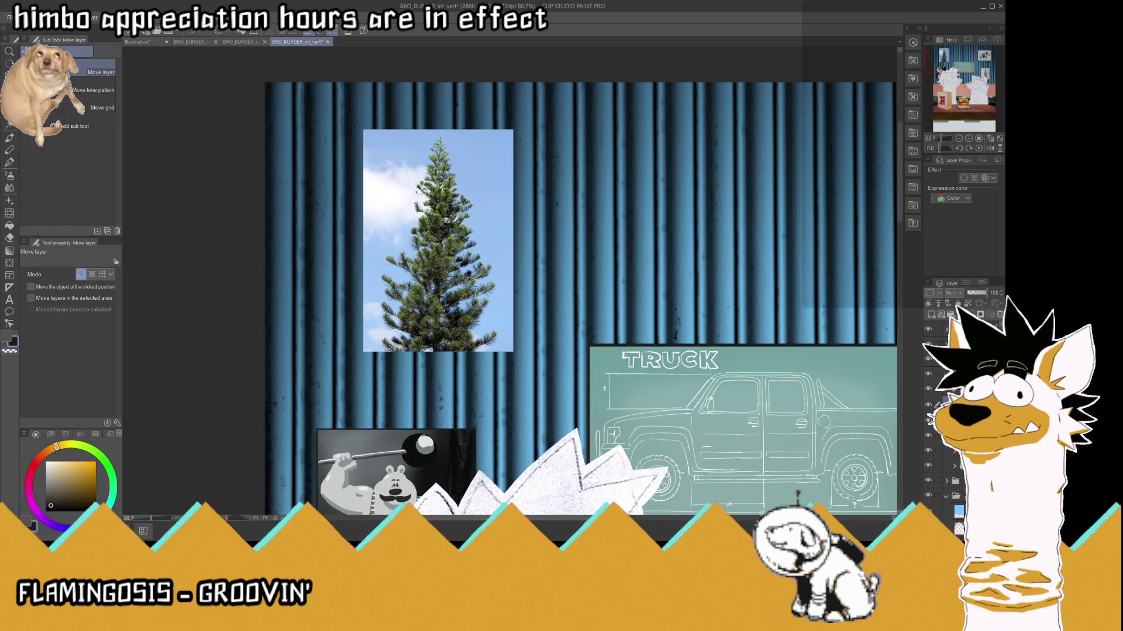
- With a lower layer selected, sample the curtain's blue as the drawing colour
key("i")
scroll(885, 375, "down", 4)
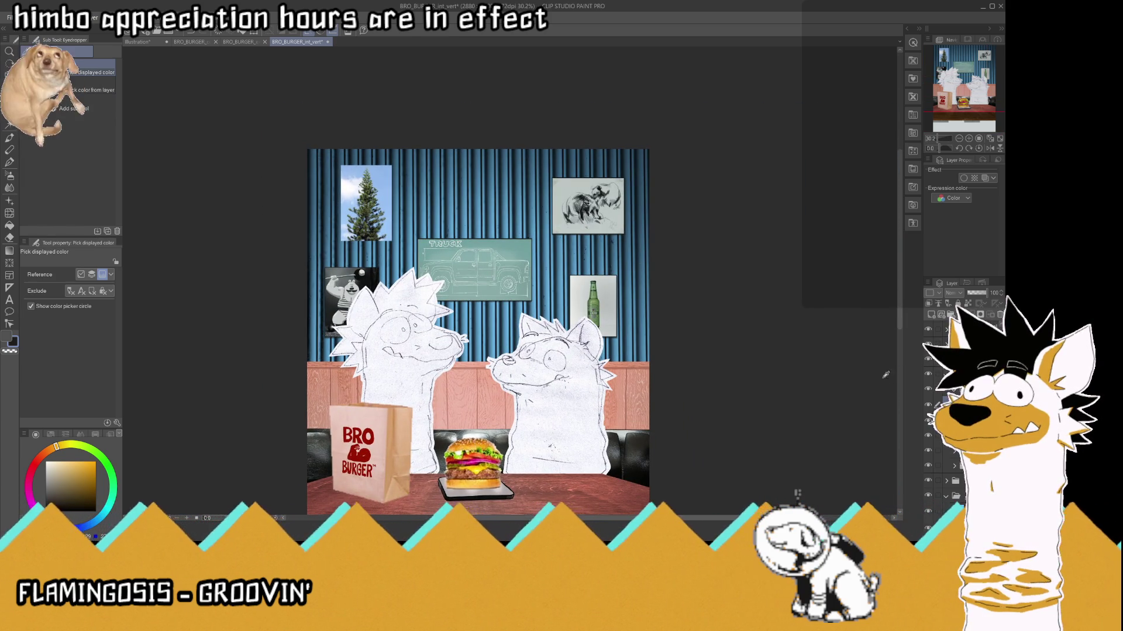
left_click(950, 486)
scroll(360, 206, "up", 4)
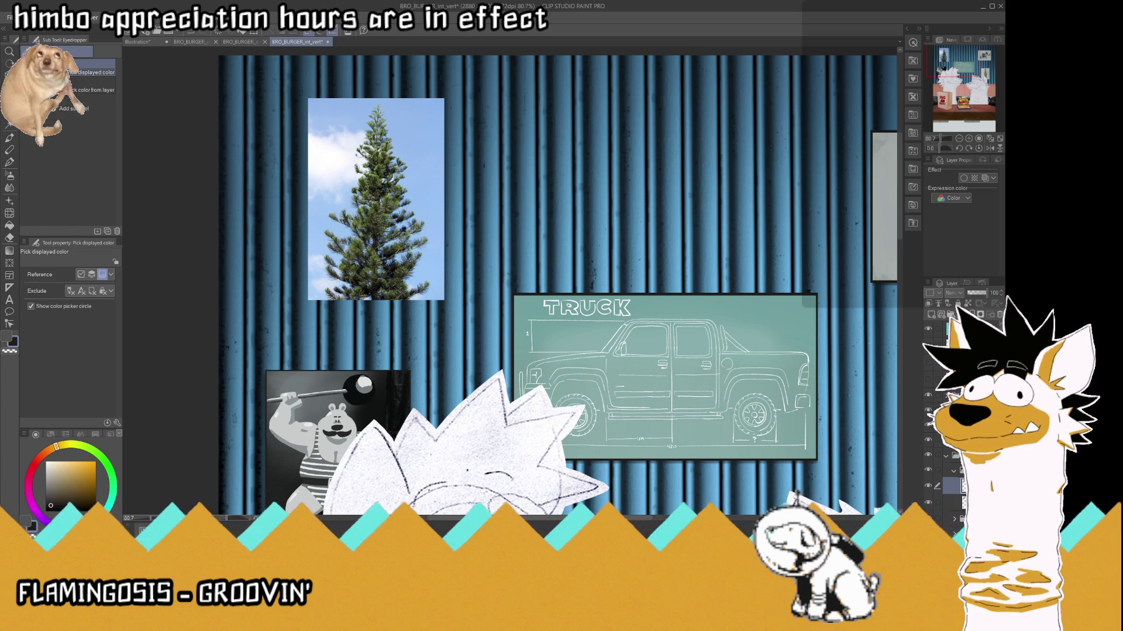
left_click(460, 252, "ctrl+shift")
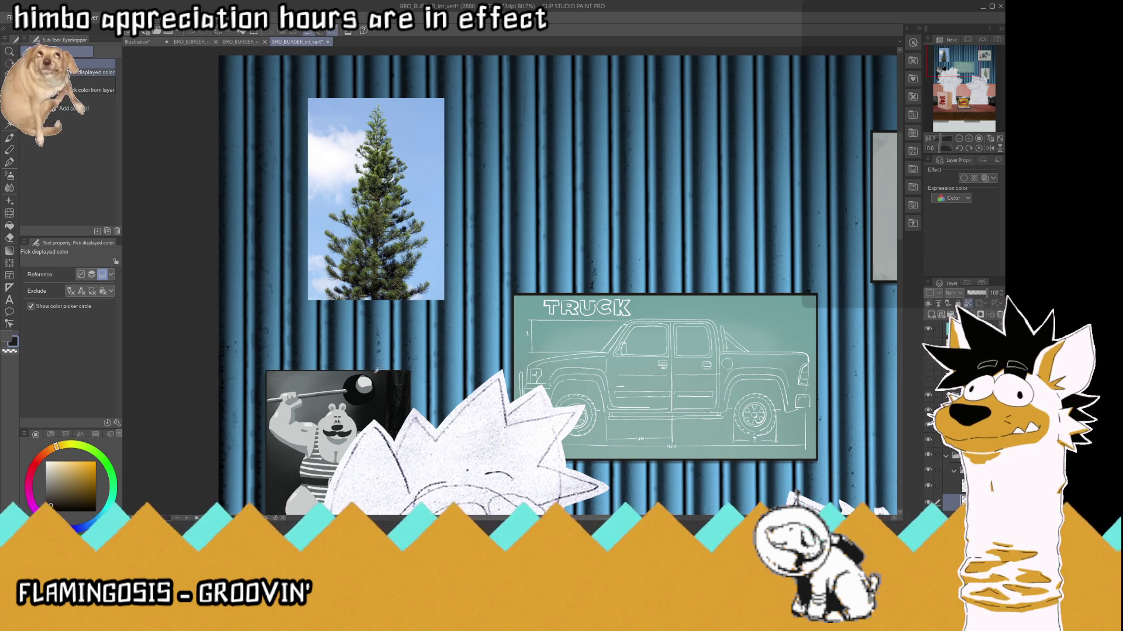
scroll(455, 301, "down", 2)
scroll(455, 301, "down", 2)
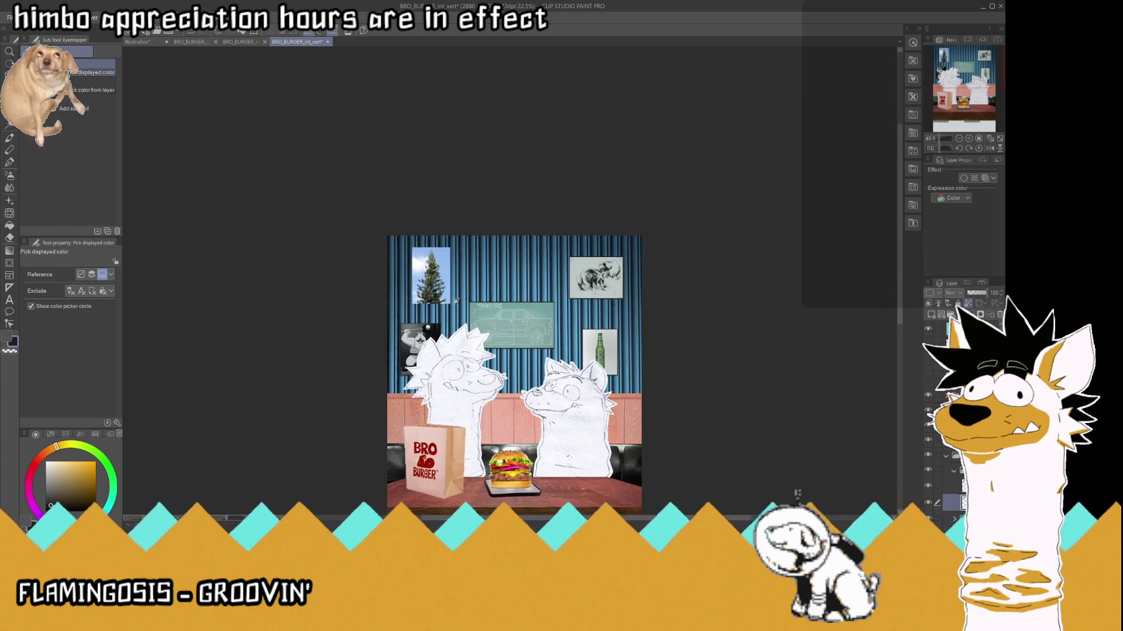
scroll(409, 310, "up", 4)
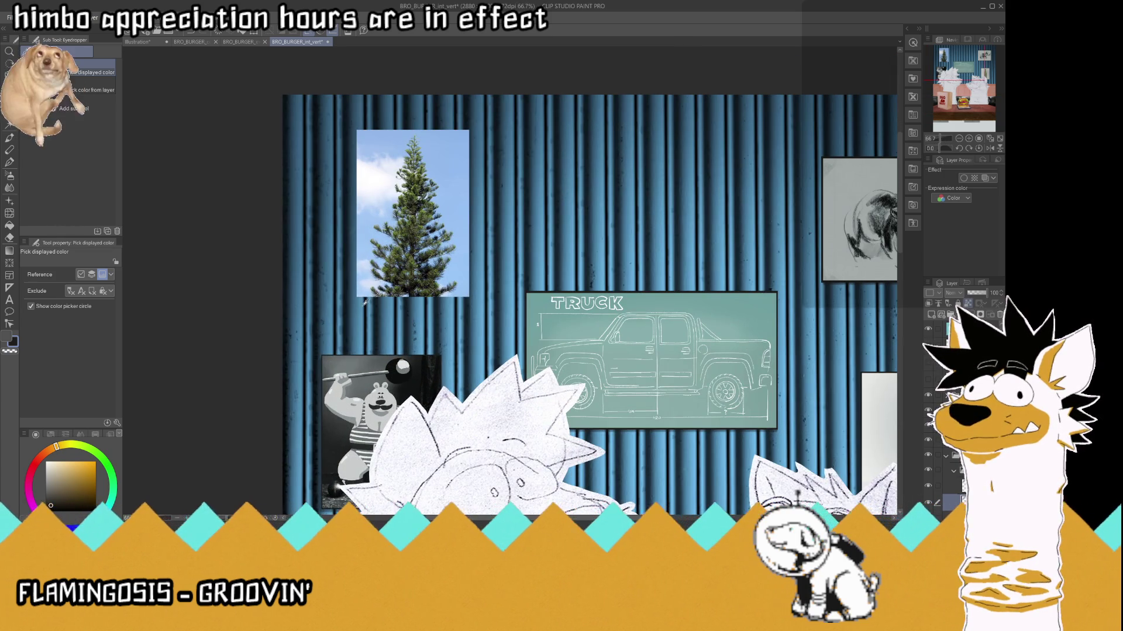
left_click(354, 262)
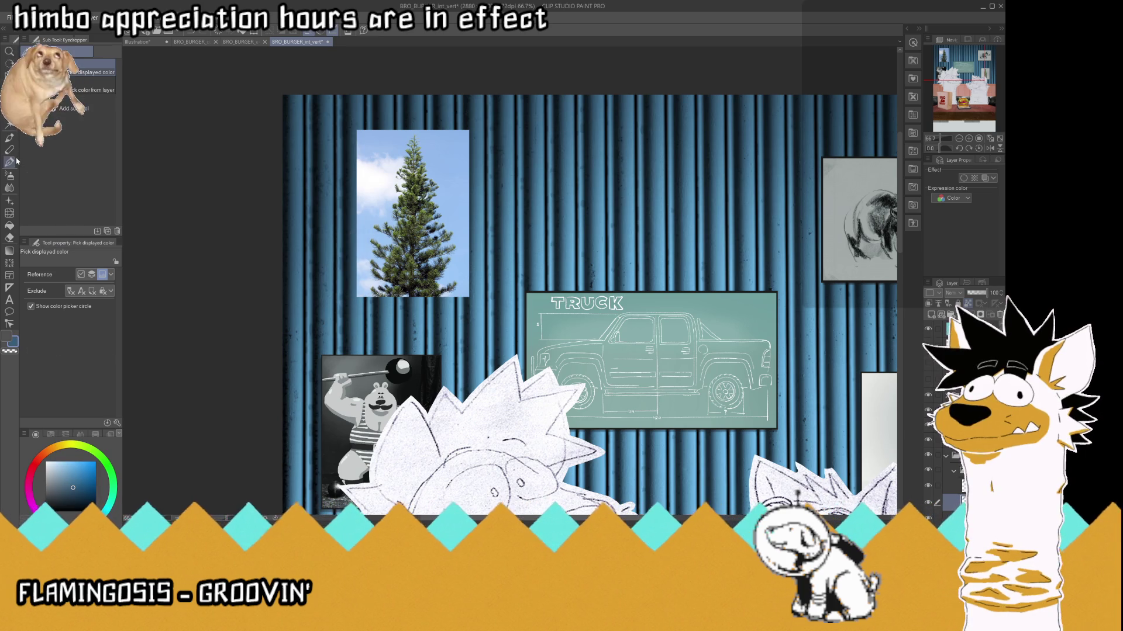
- Paint flat dark blue over the tree photo on the layer above it
key("p")
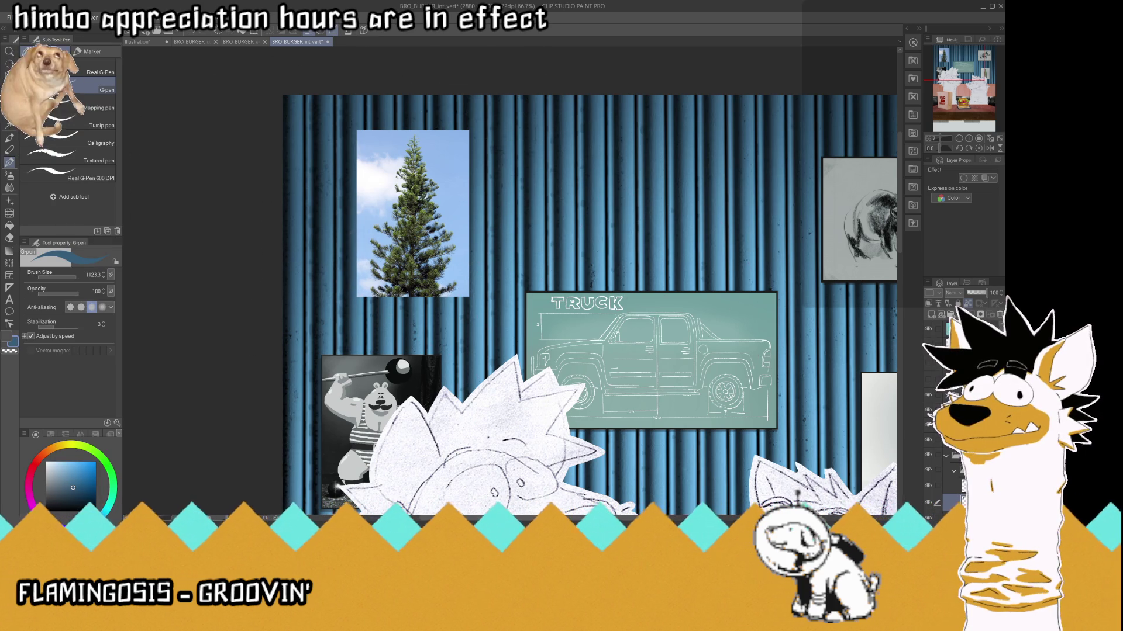
left_click(950, 485)
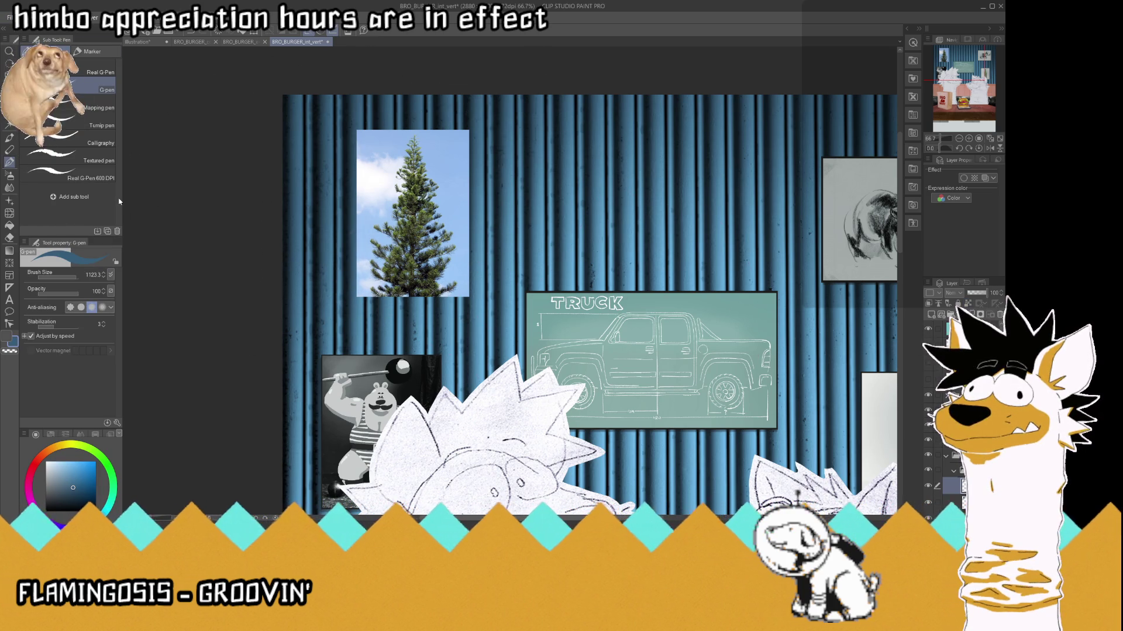
left_click(413, 214)
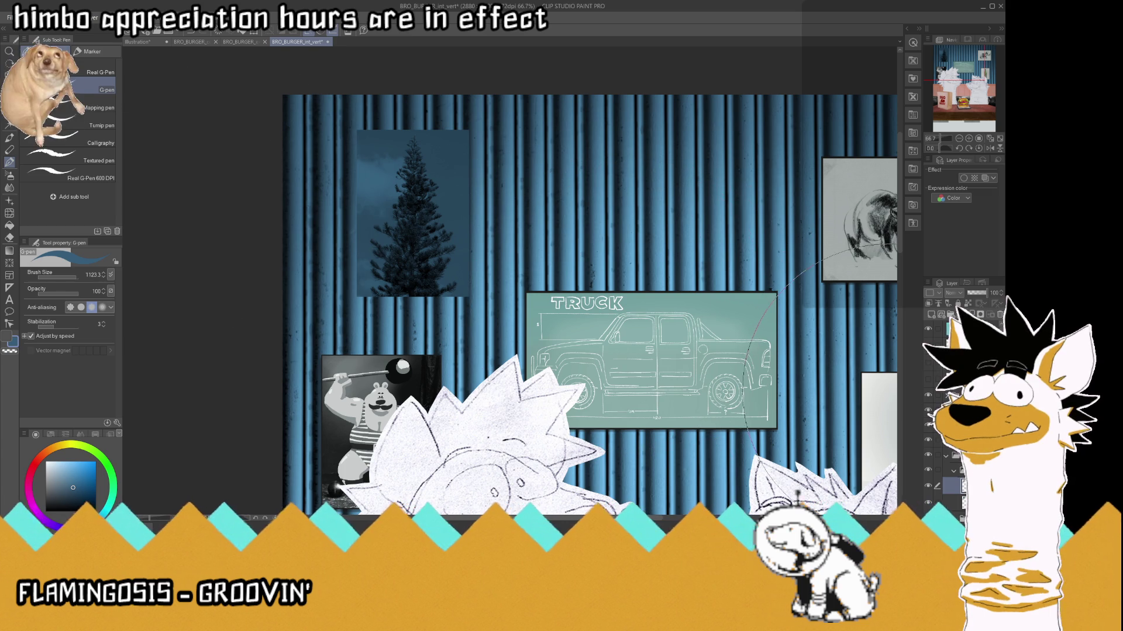
left_click_drag(544, 222, 341, 195)
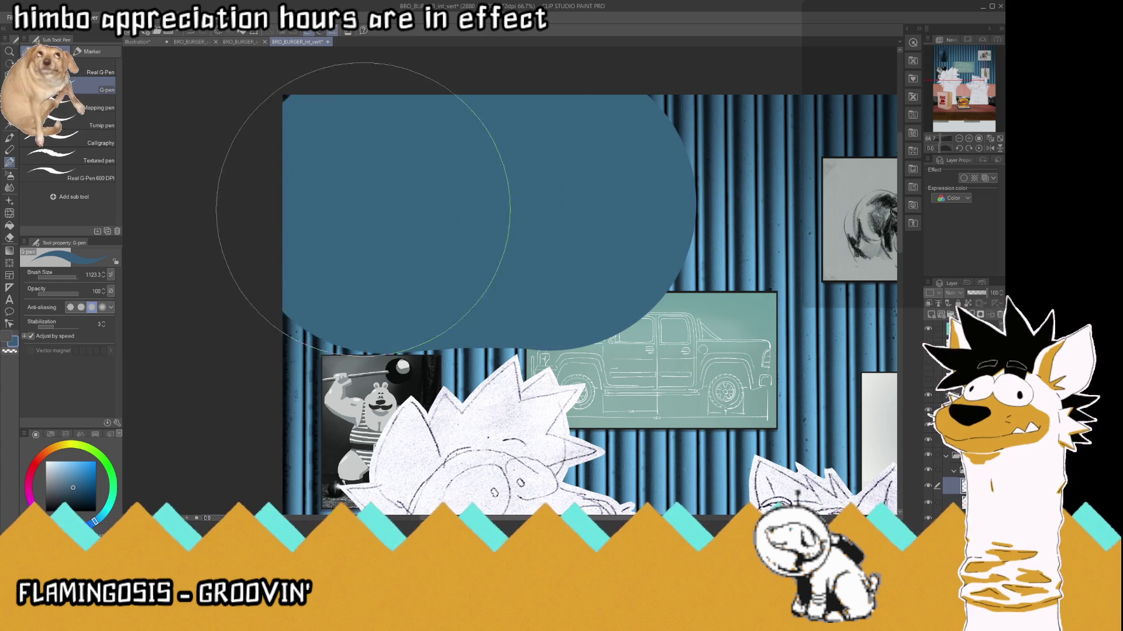
key("ctrl+z")
left_click_drag(693, 243, 341, 196)
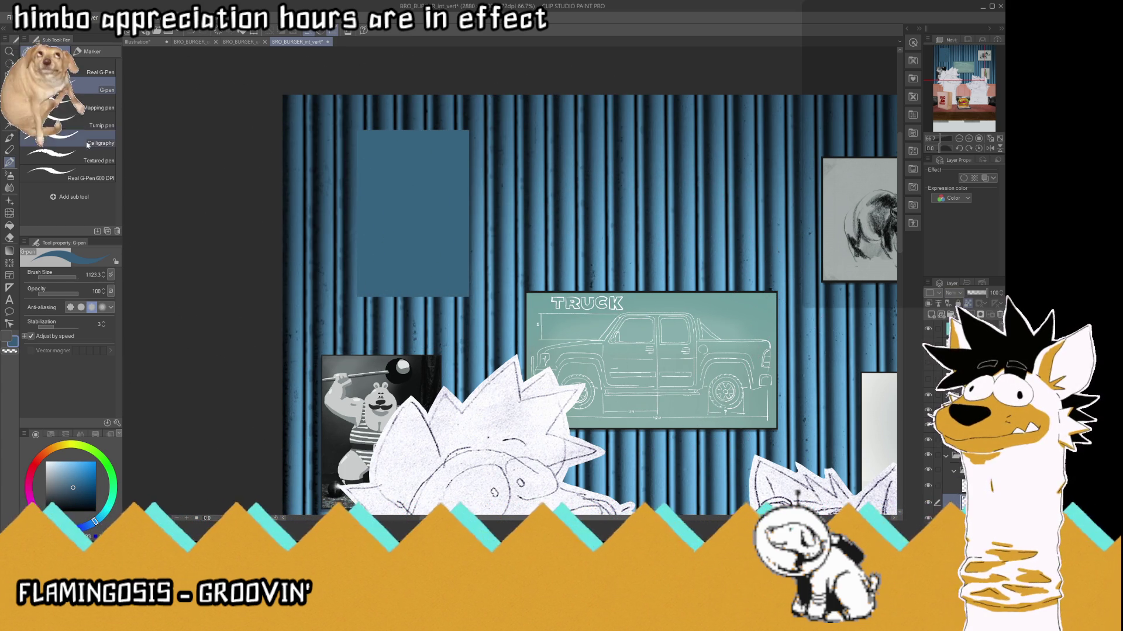
- Sample white from the dog sketch, then restore the dark blue tint on the layer above
key("i")
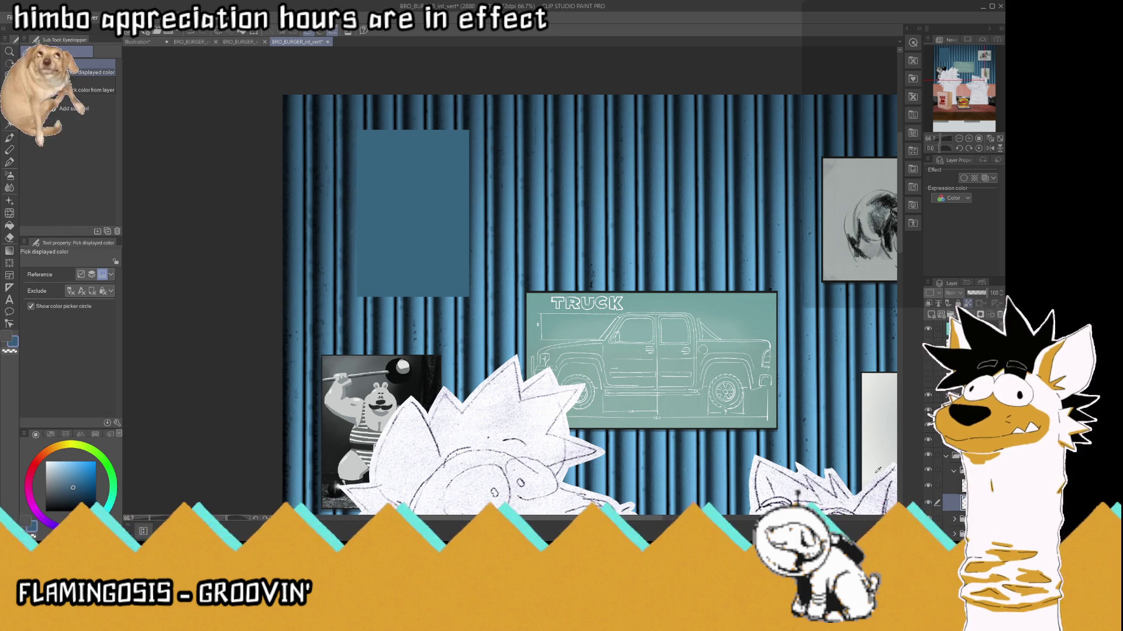
left_click(837, 466)
left_click(10, 163)
key("ctrl+z")
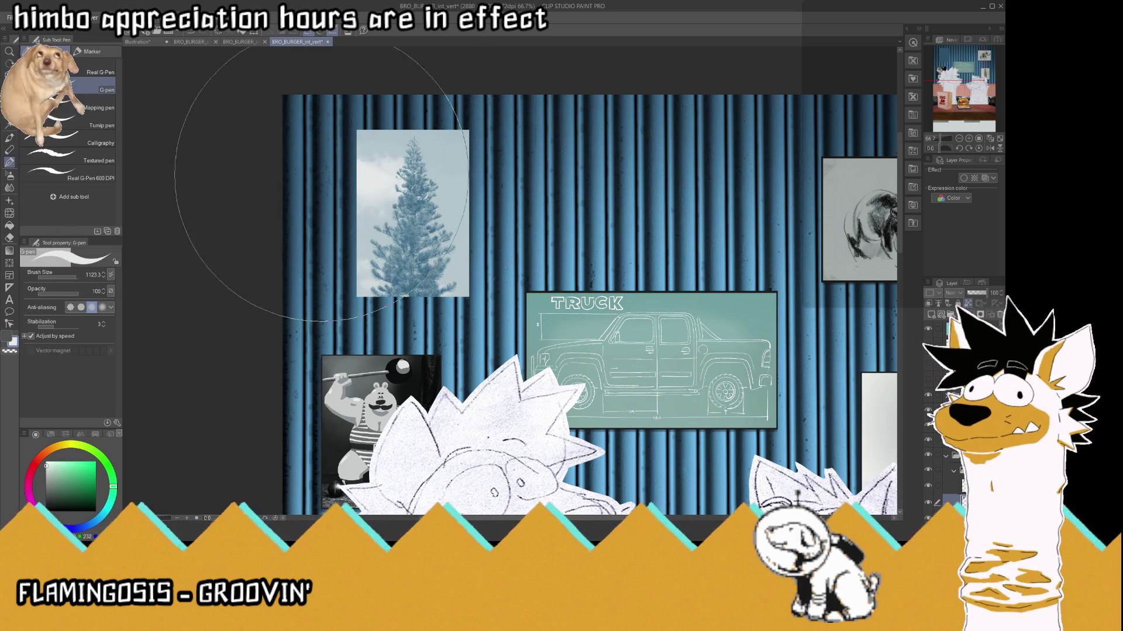
left_click(970, 486)
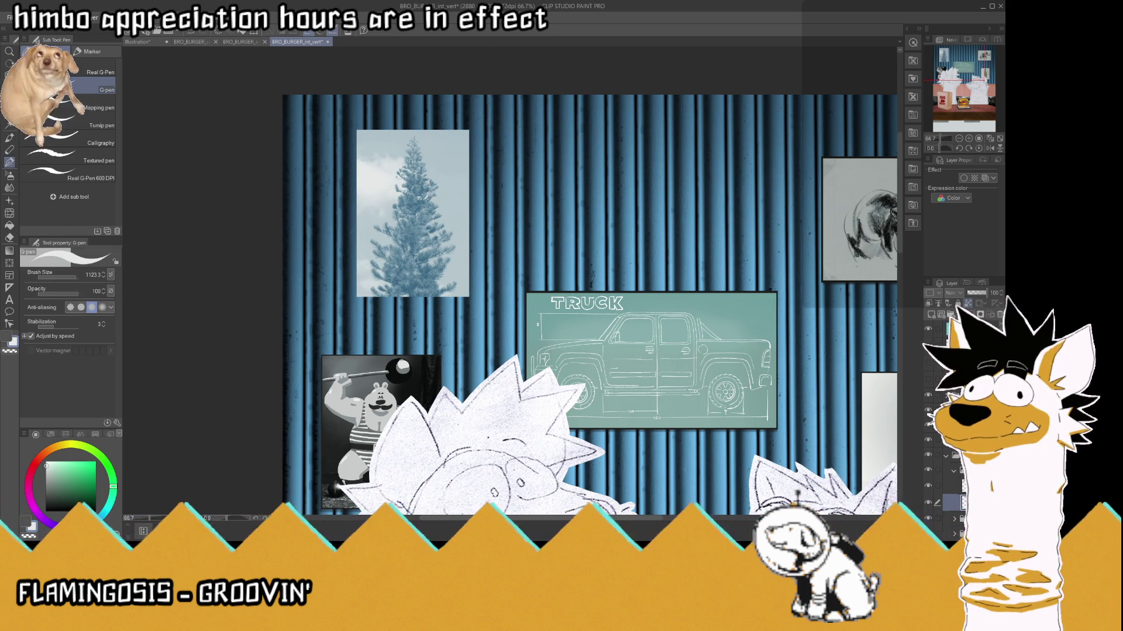
key("ctrl+y")
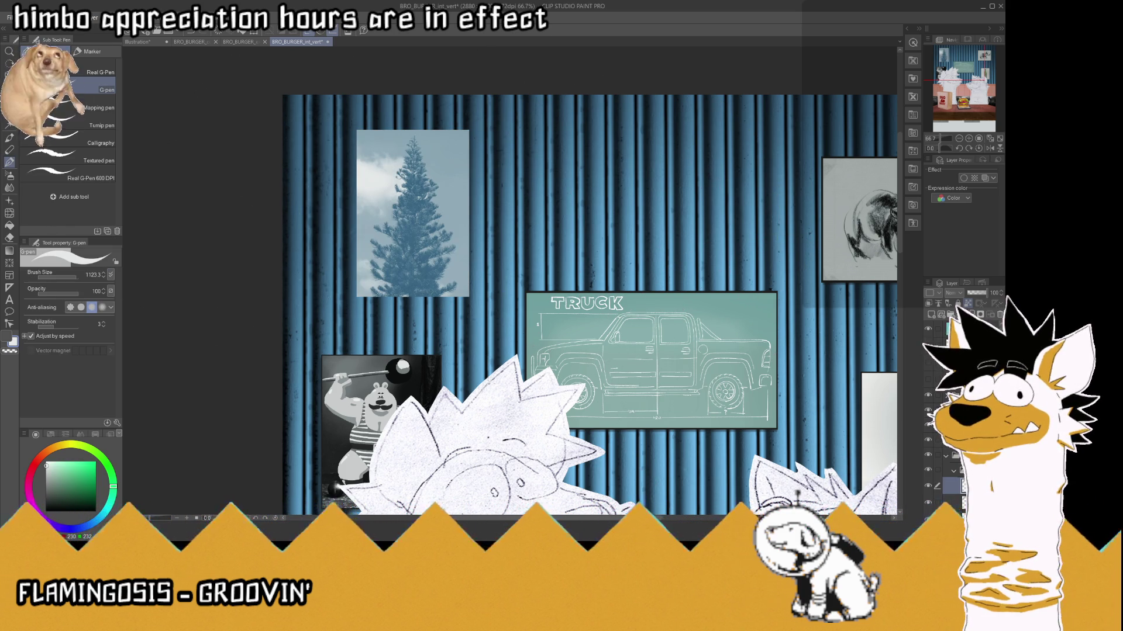
- Undo the dark blue tint, hide the tint layer, and sample the curtain's steel blue
scroll(506, 213, "down", 3)
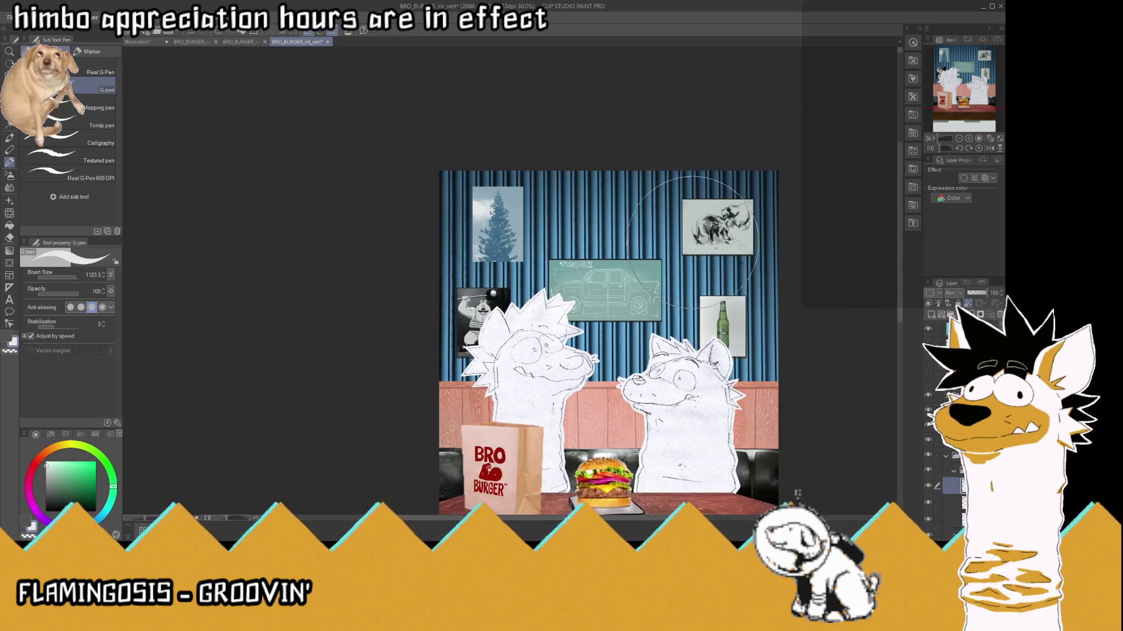
scroll(506, 213, "up", 5)
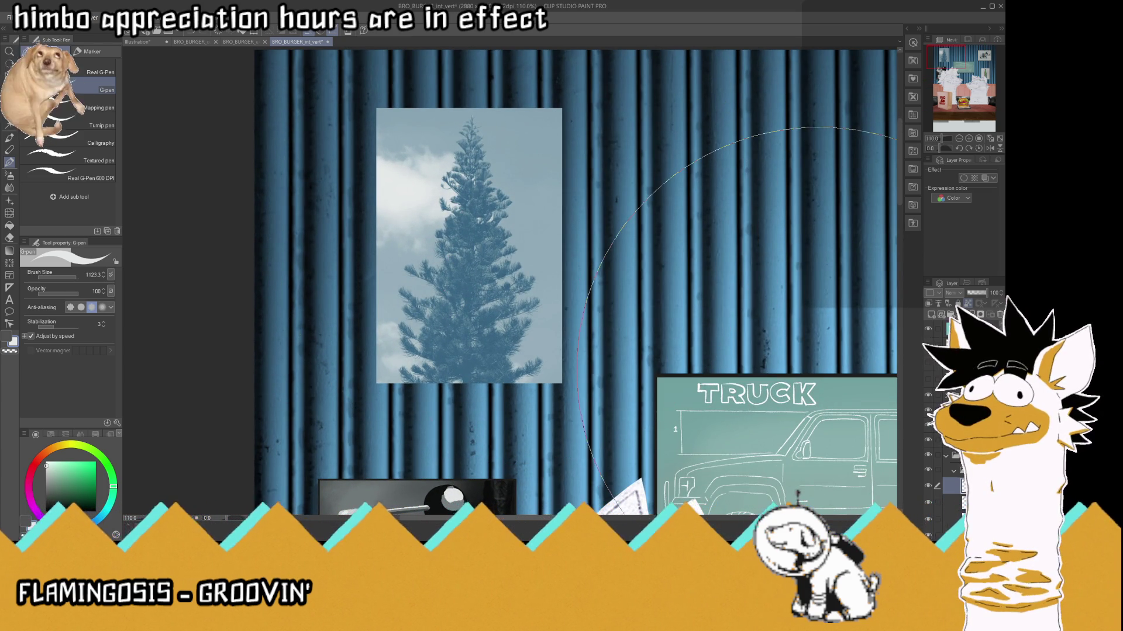
key("ctrl+z")
key("ctrl+z")
key("ctrl+z")
key("ctrl+z")
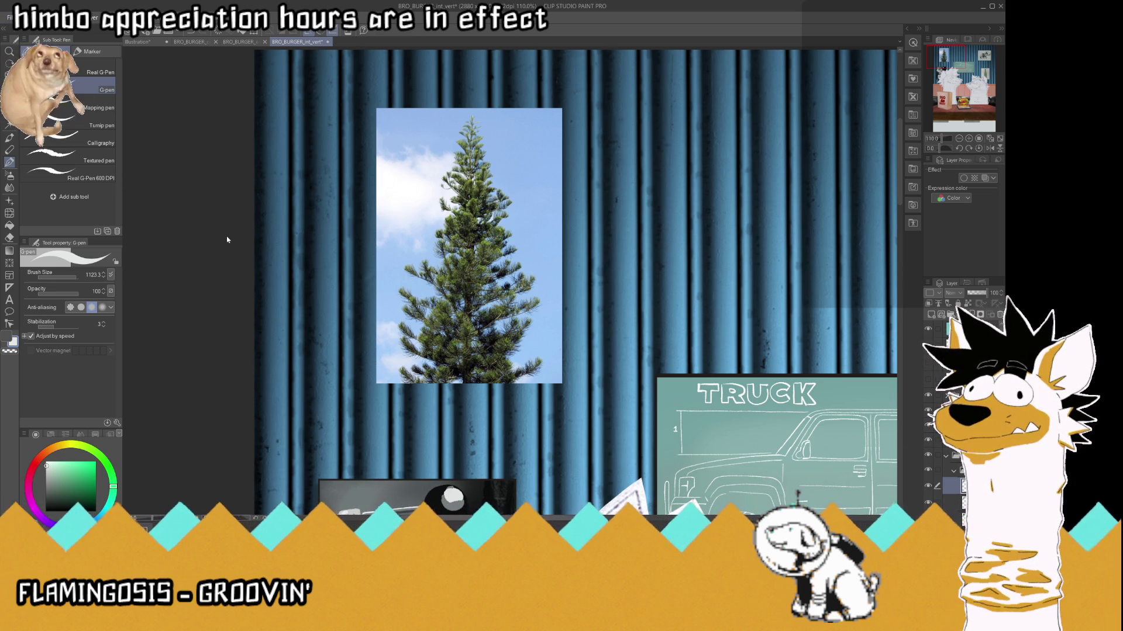
key("space")
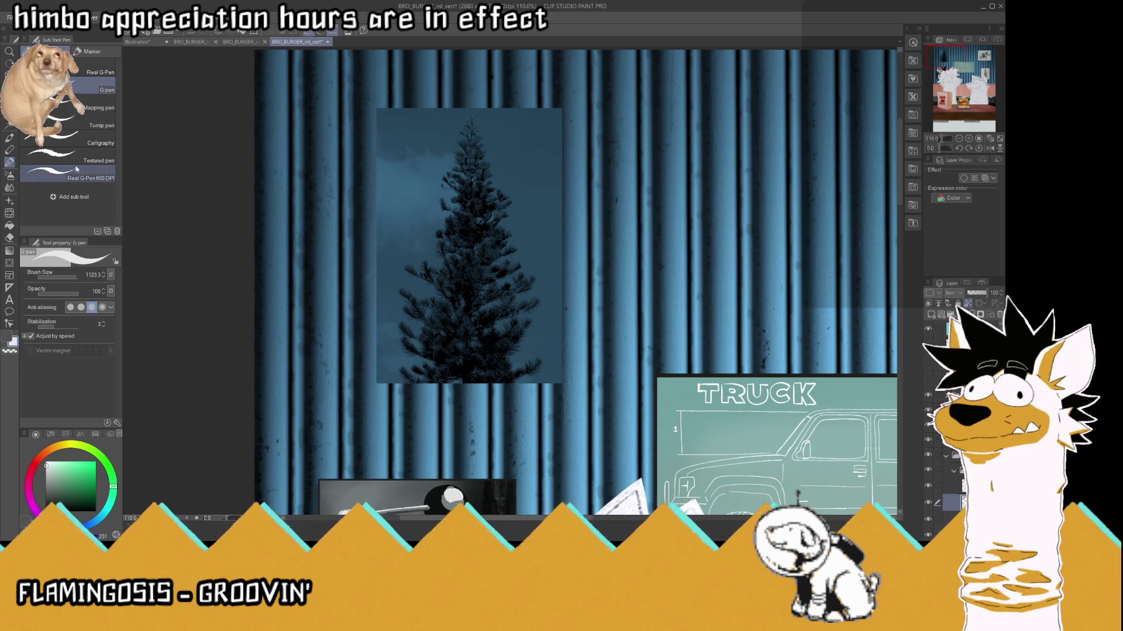
left_click(8, 101)
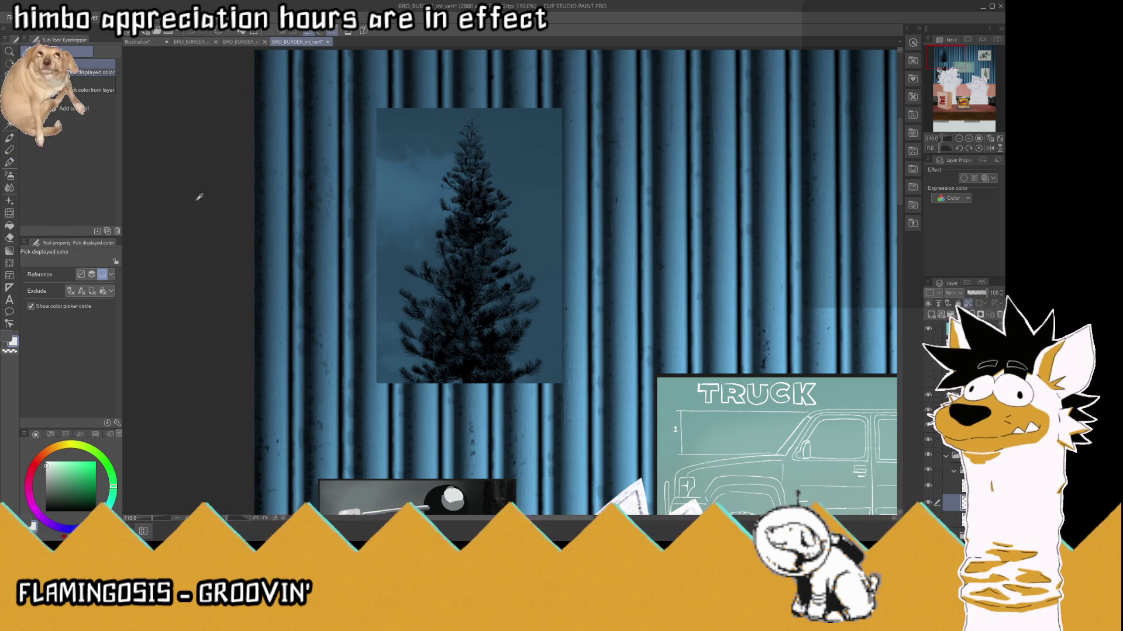
left_click(929, 503)
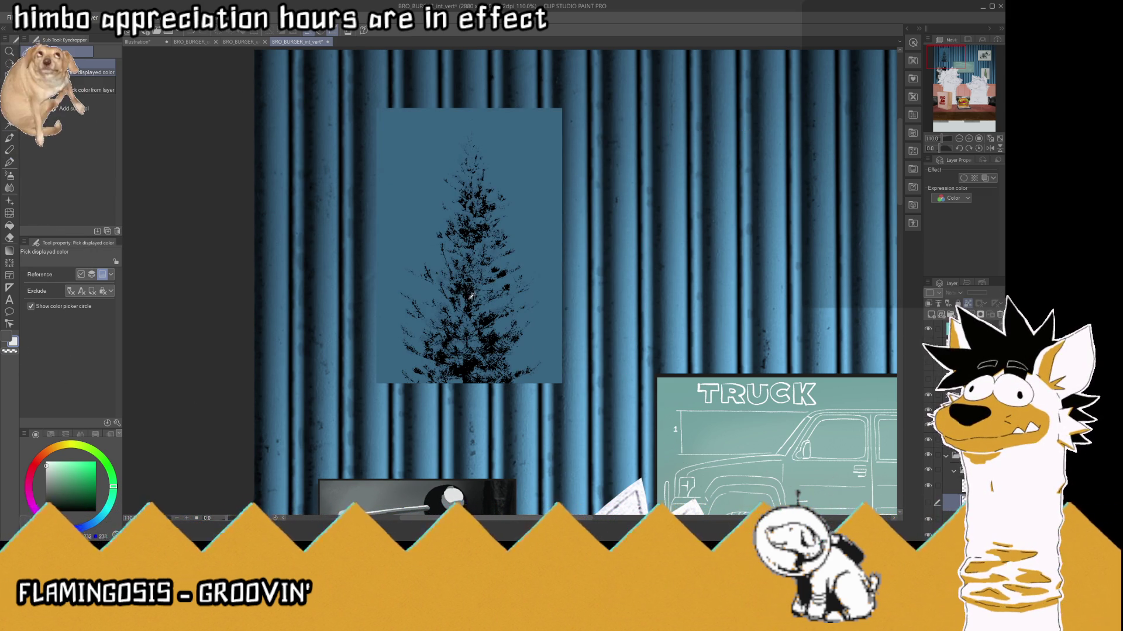
left_click(545, 238)
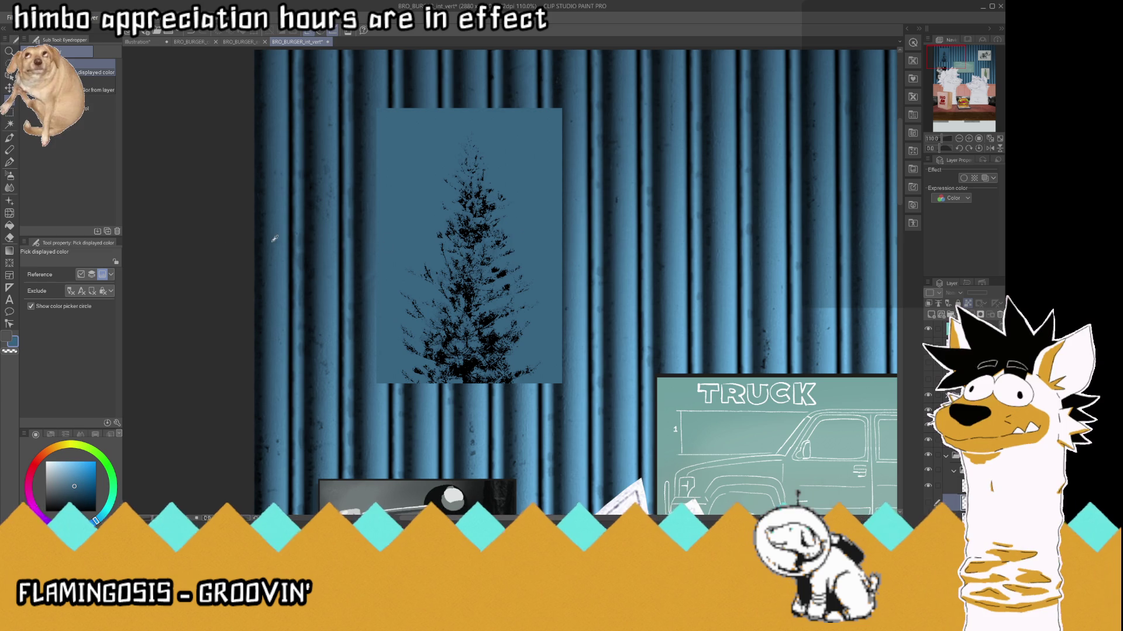
left_click(10, 162)
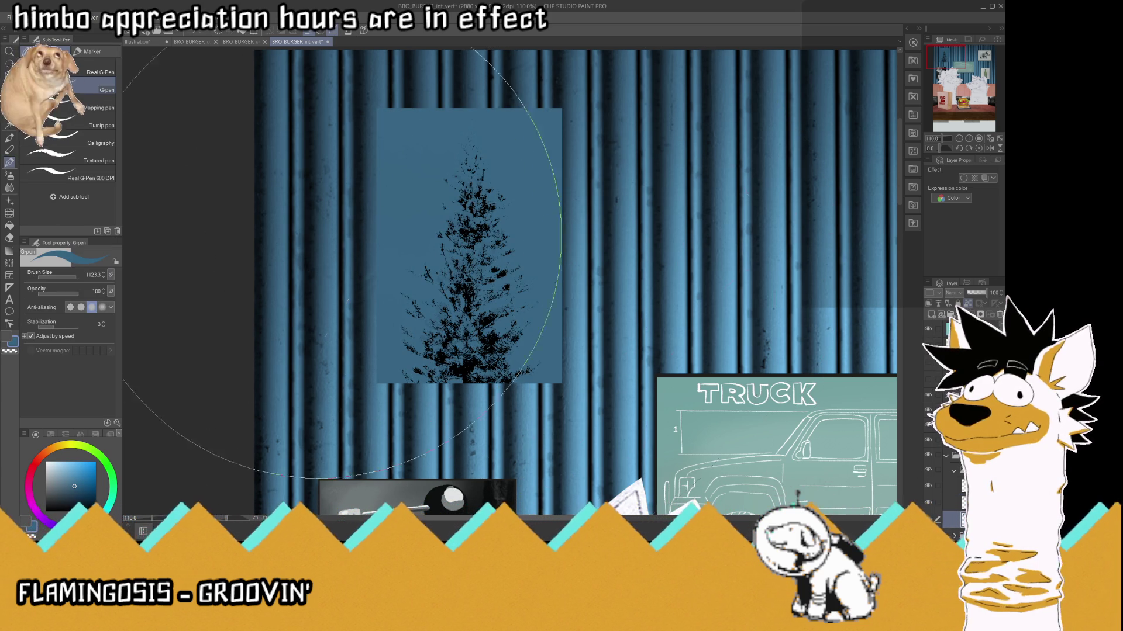
- Sample the bottle photo's green and fit the whole canvas in the window
key("i")
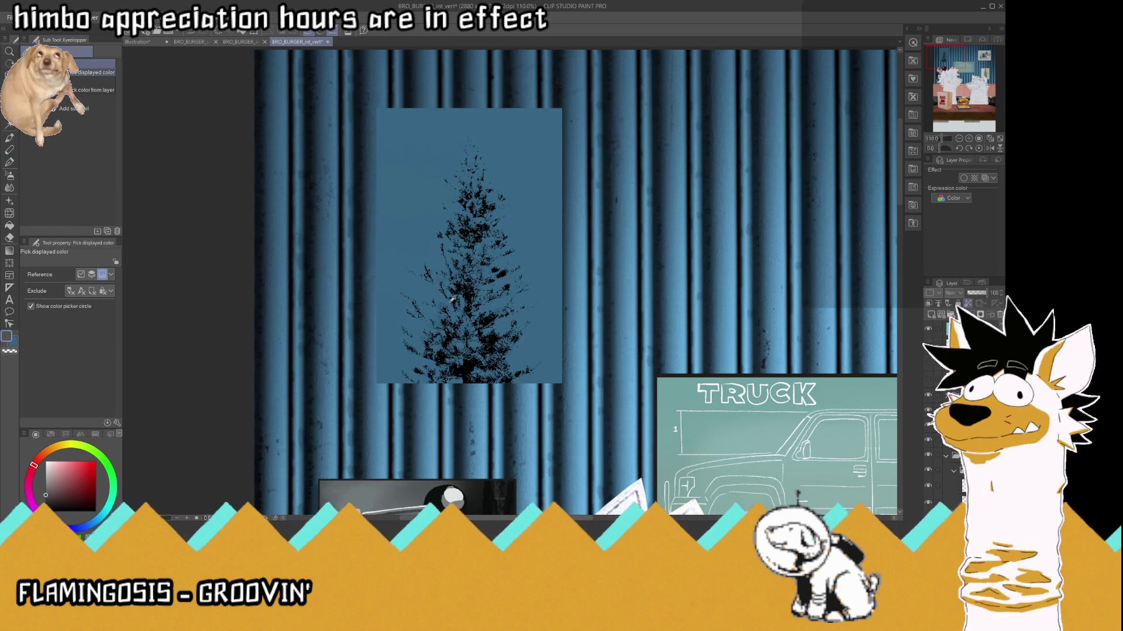
scroll(452, 299, "down", 5)
left_click(810, 424)
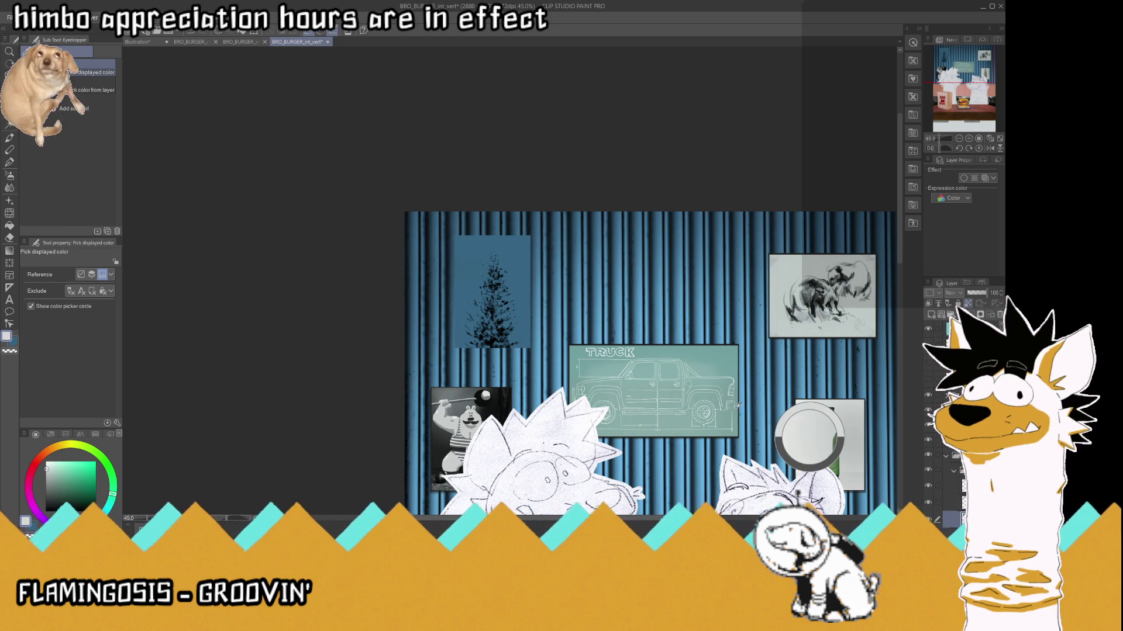
key("p")
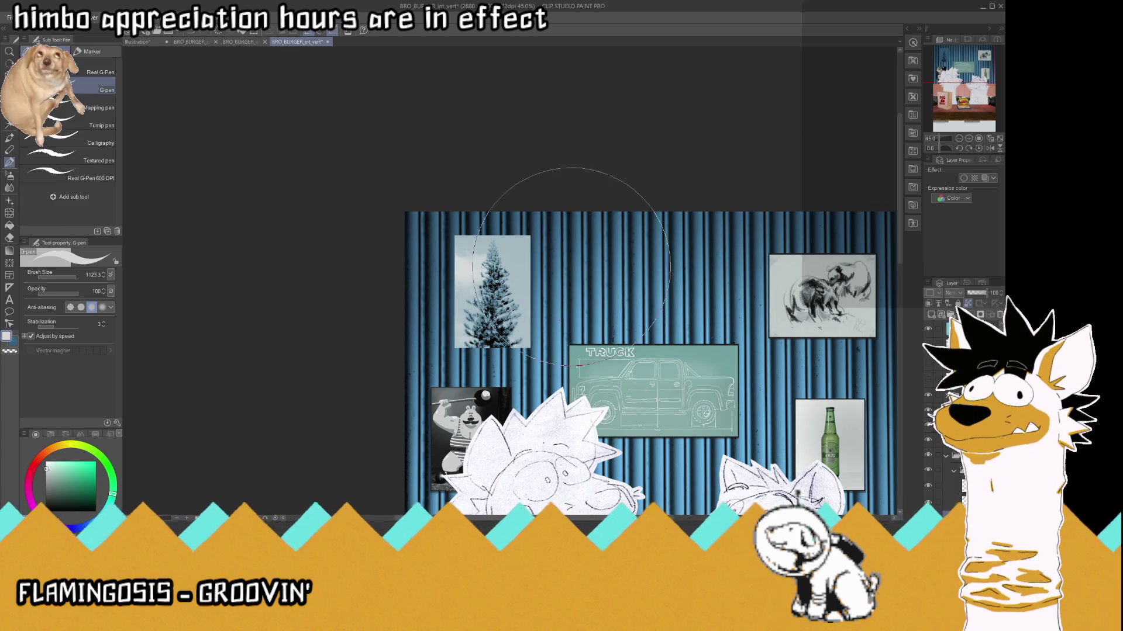
left_click(980, 150)
scroll(444, 138, "up", 5)
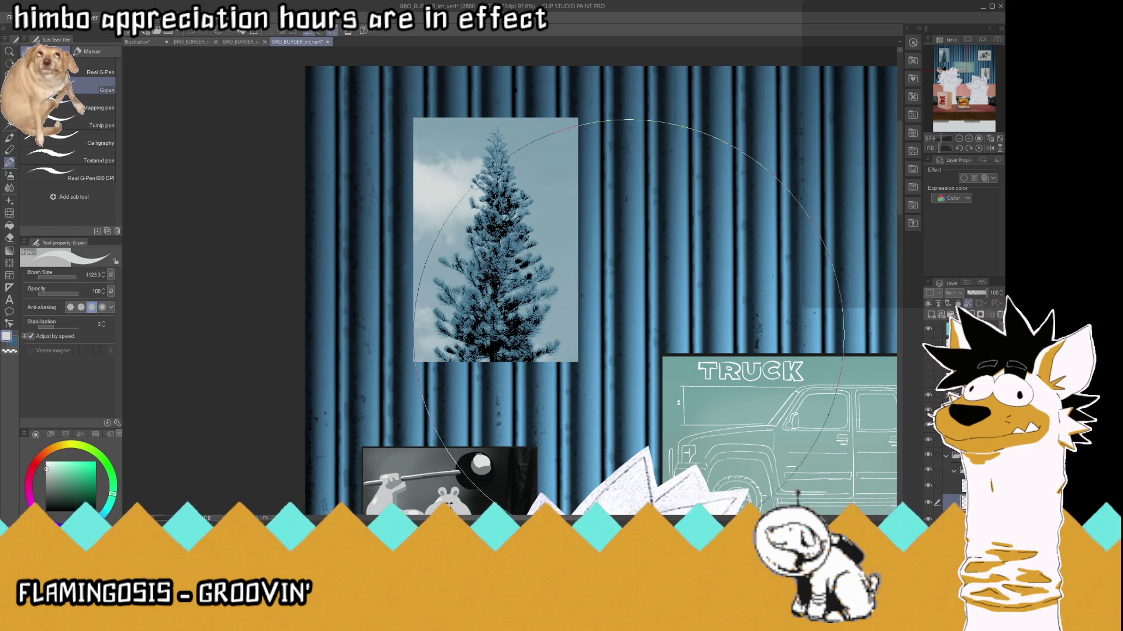
- Undo the high-contrast tint, select the layer below, and sample a dark colour from the picture
key("ctrl+z")
scroll(580, 273, "down", 2)
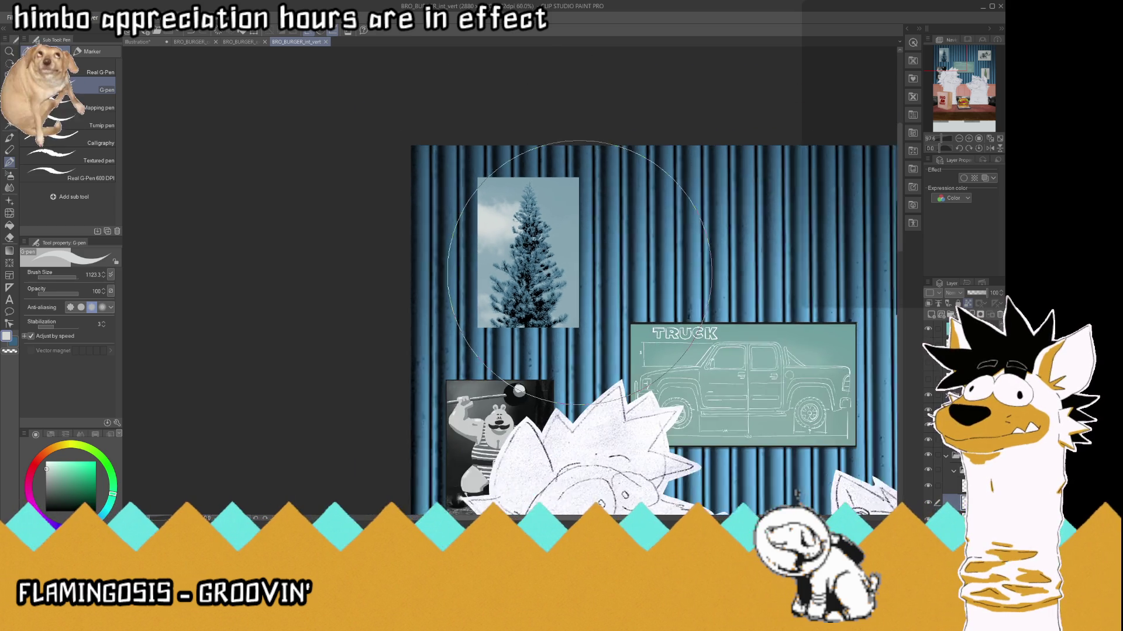
scroll(555, 269, "up", 3)
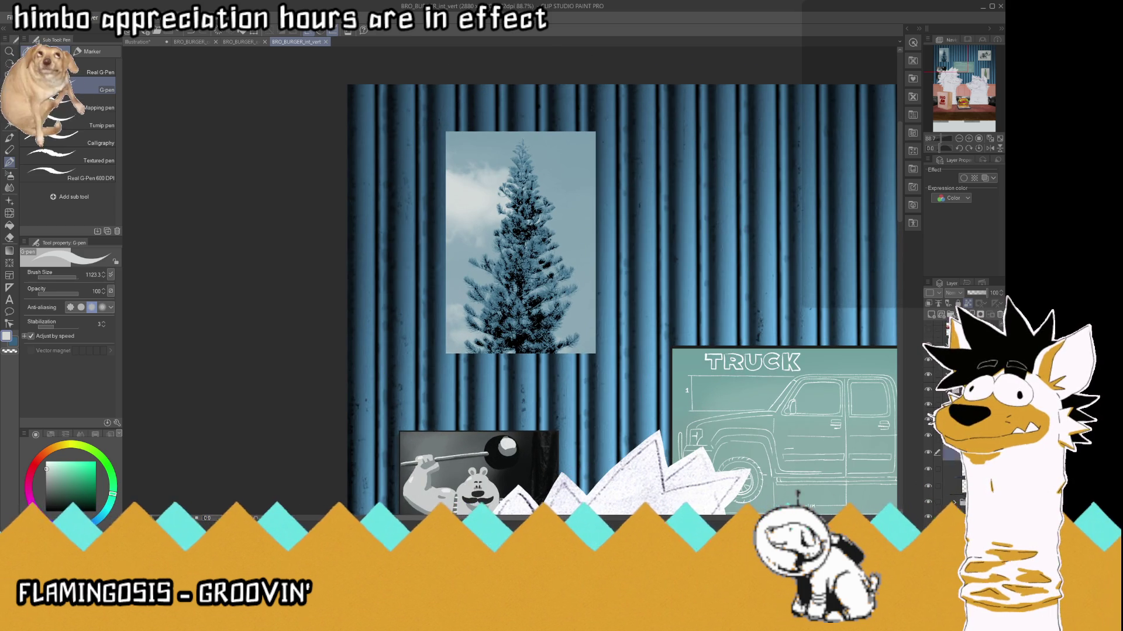
left_click(953, 470)
left_click(953, 477)
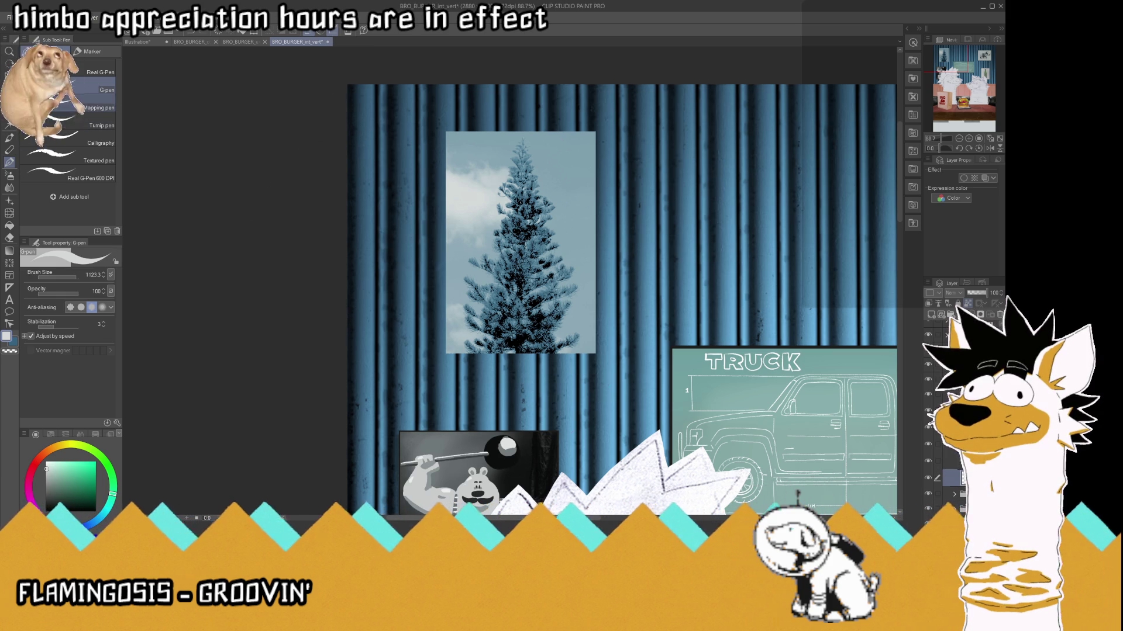
key("i")
scroll(587, 307, "up", 3)
scroll(735, 383, "up", 1)
left_click(756, 369)
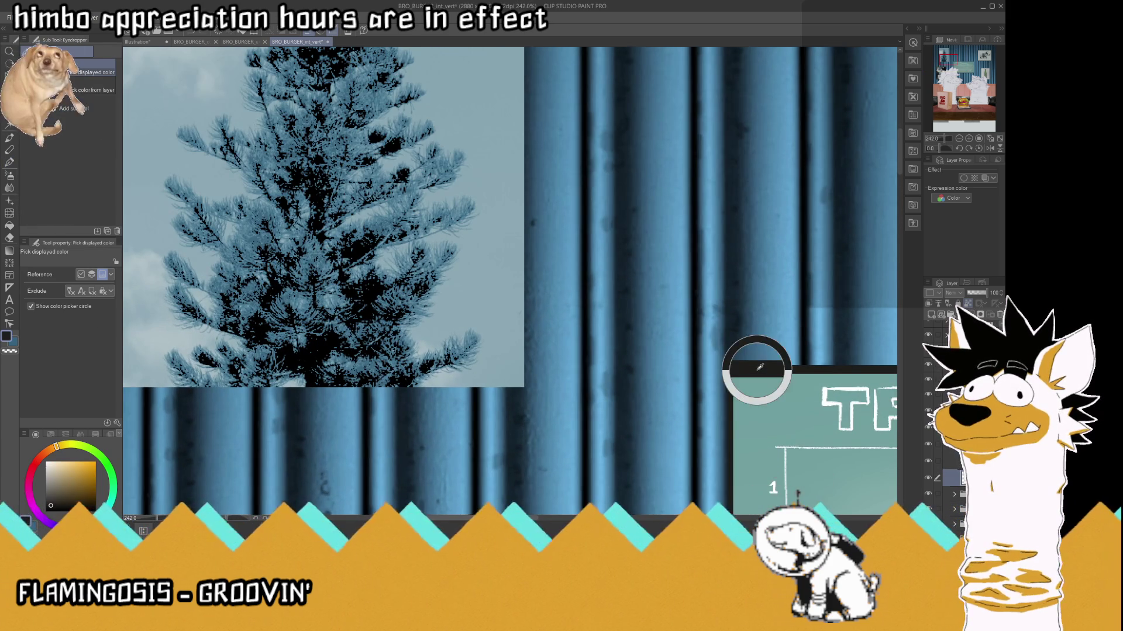
scroll(643, 369, "down", 4)
scroll(577, 362, "up", 2)
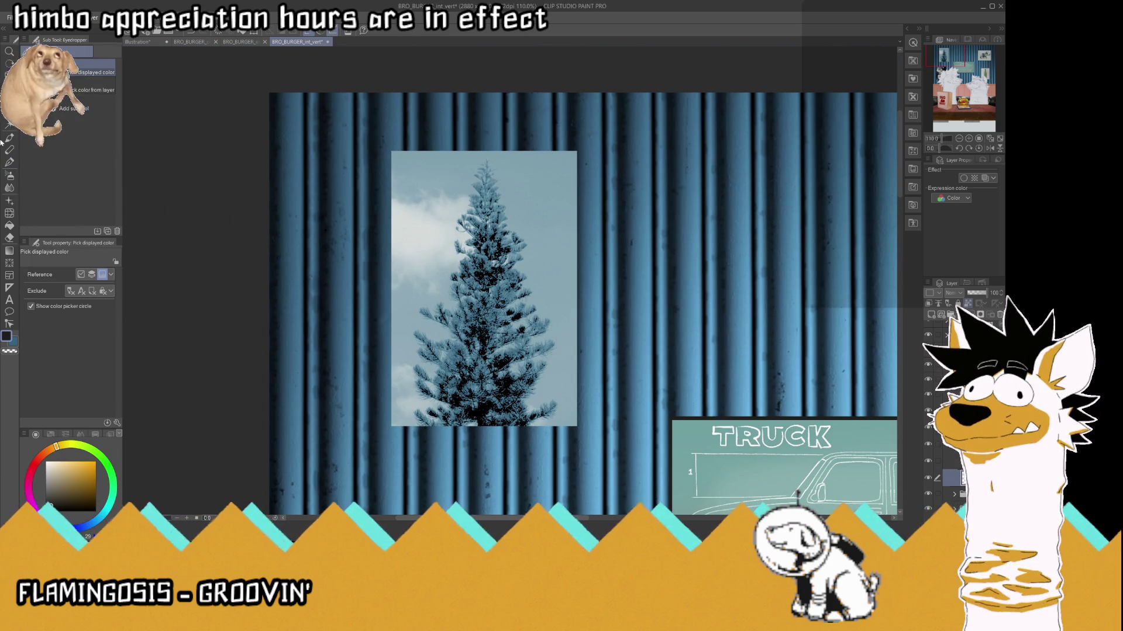
key("p")
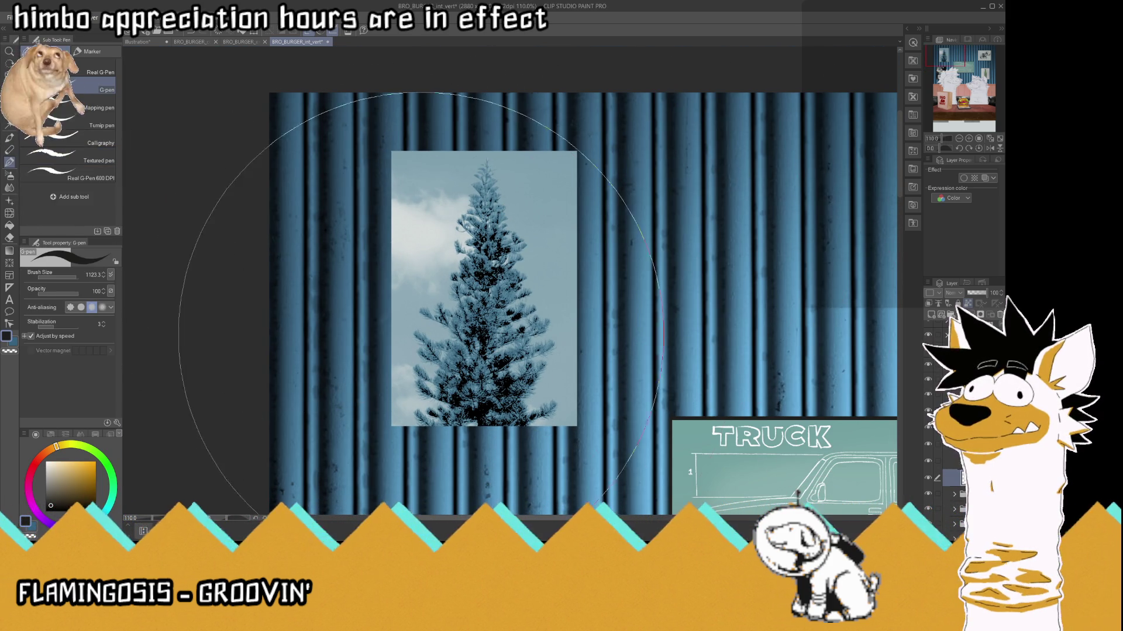
- Enlarge the tree picture layer slightly to about 101–102% and apply it
key("ctrl+t")
scroll(414, 136, "up", 5)
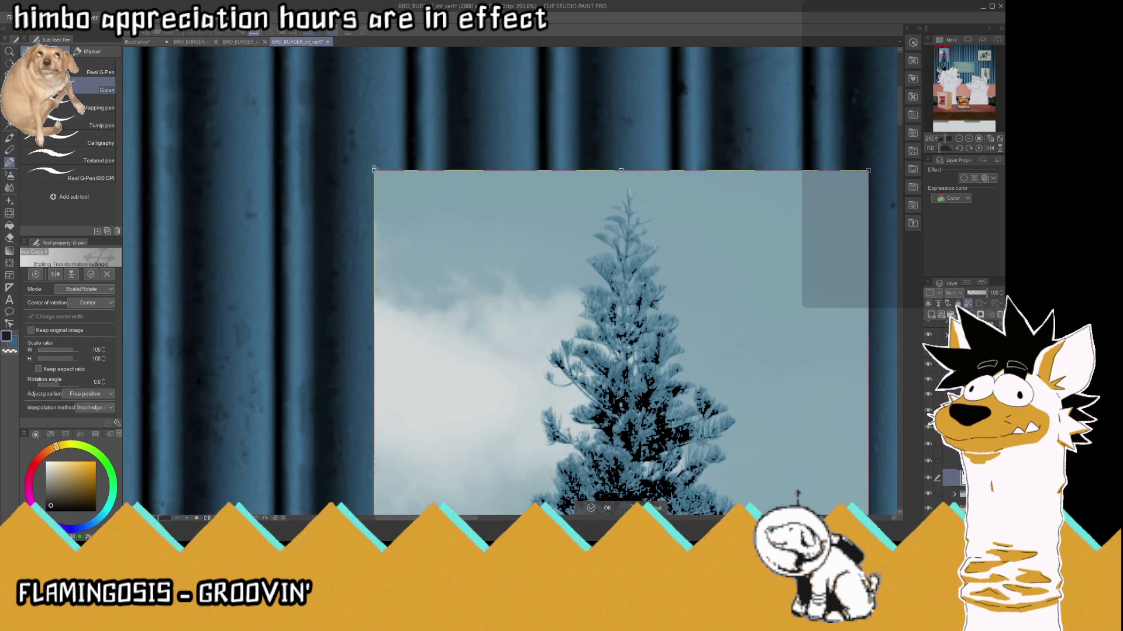
left_click_drag(367, 165, 365, 163)
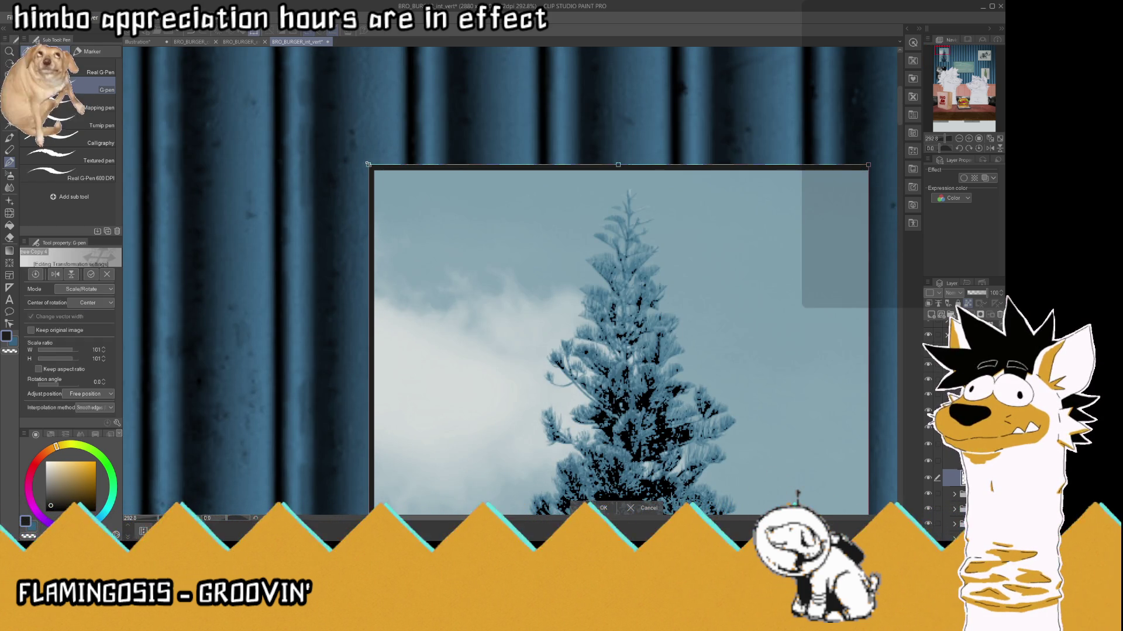
scroll(369, 160, "down", 5)
scroll(522, 369, "up", 6)
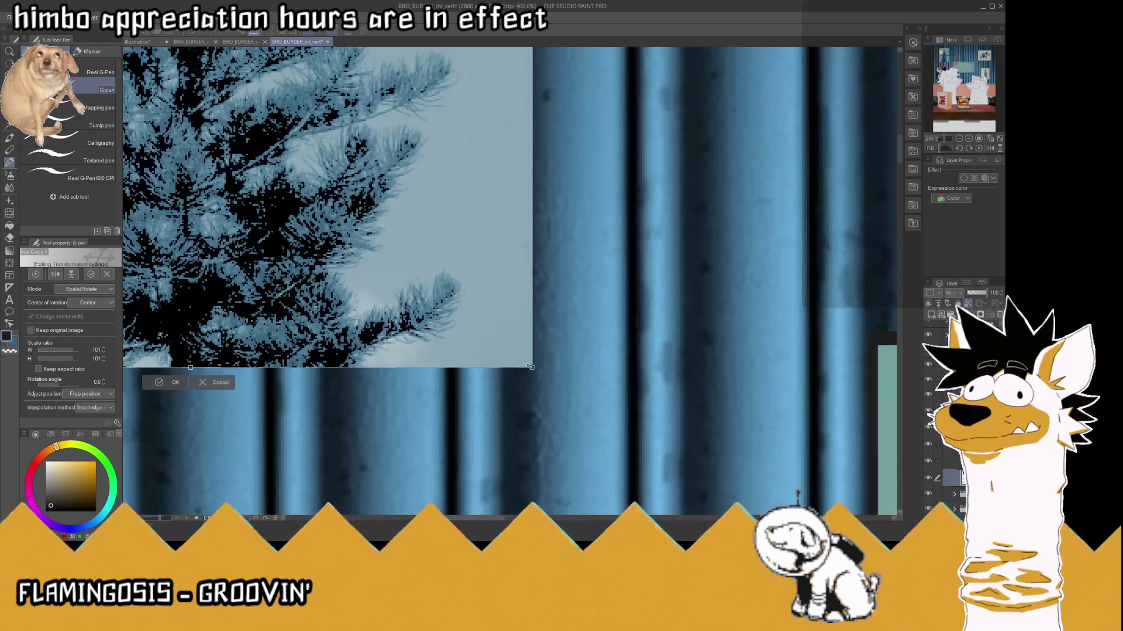
left_click_drag(536, 372, 538, 374)
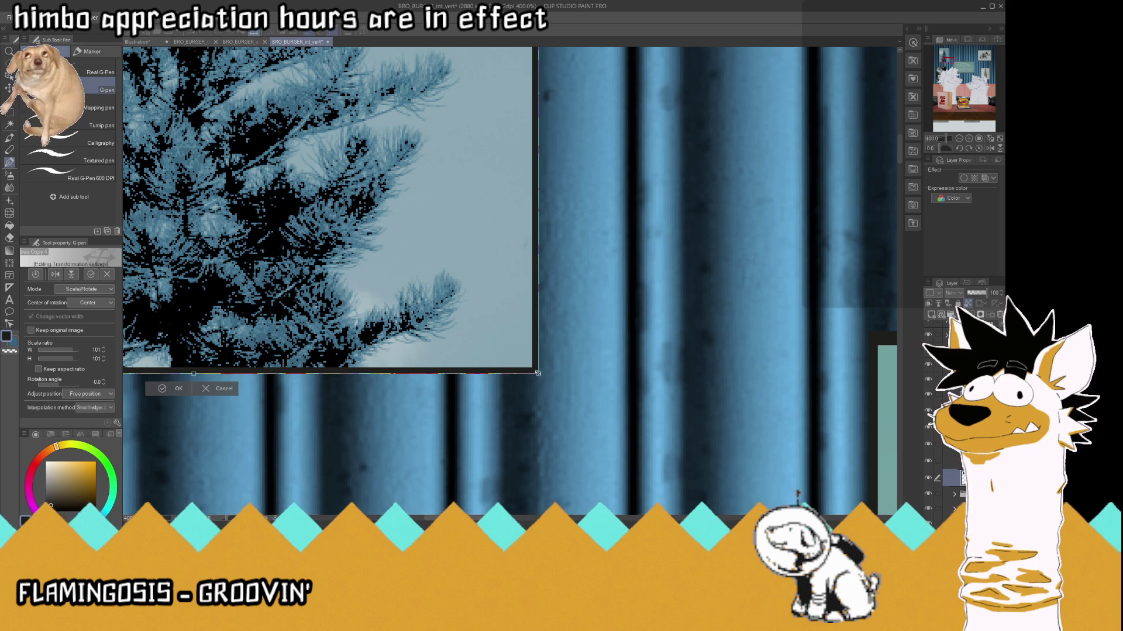
left_click(174, 388)
- Nudge the tree photo right and move the black frame into place around it
left_click(989, 139)
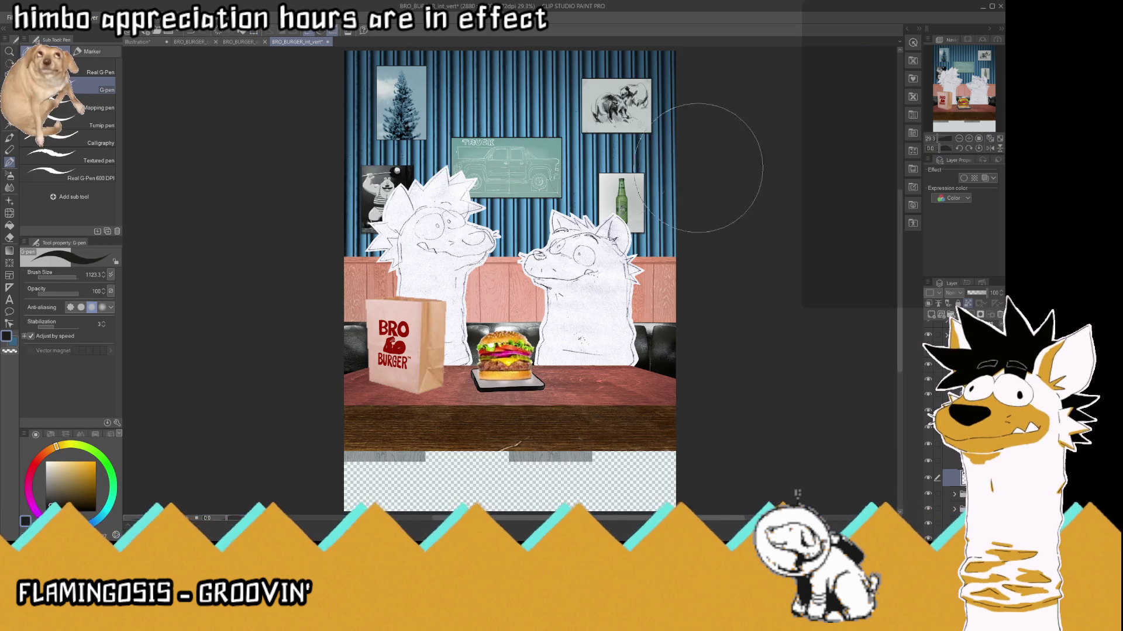
scroll(701, 152, "down", 2)
scroll(428, 181, "up", 4)
scroll(428, 143, "up", 3)
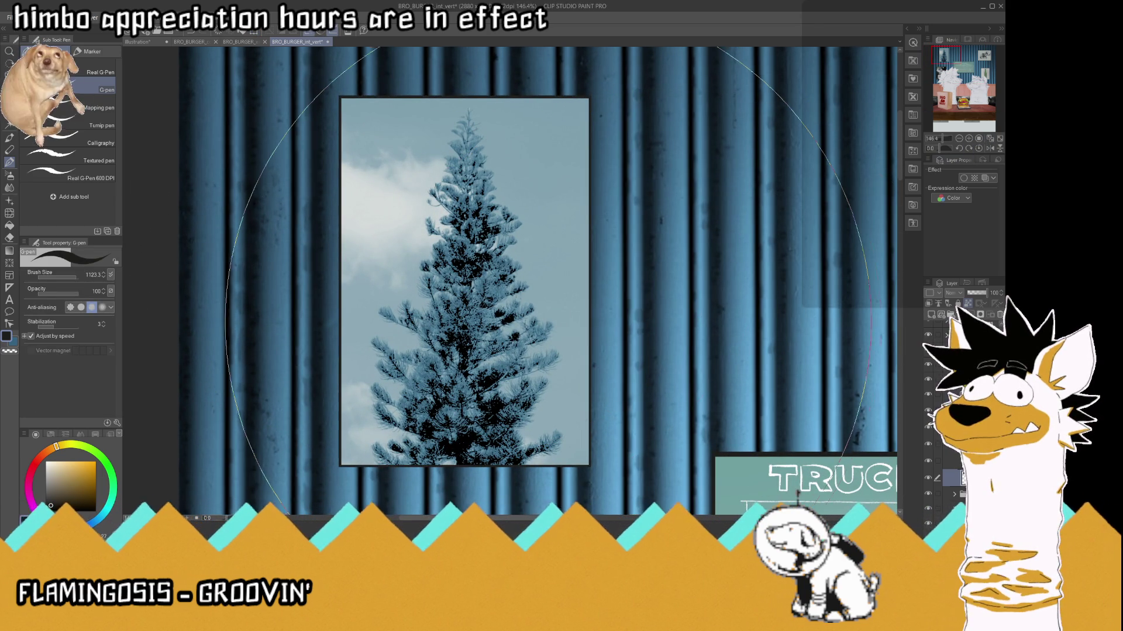
key("ctrl+t")
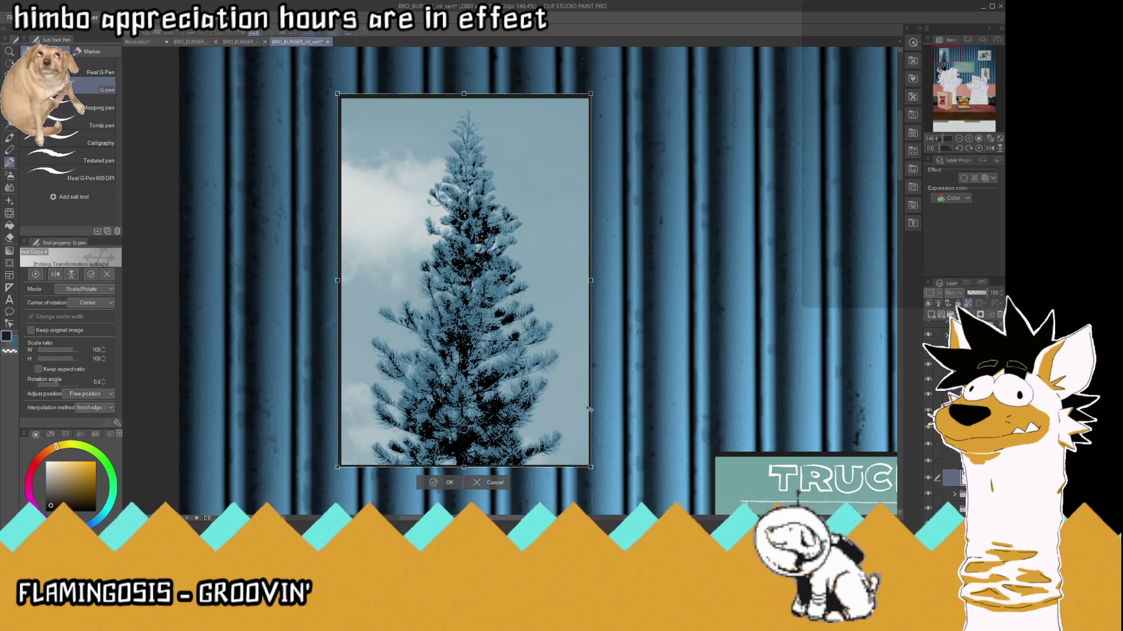
key("Return")
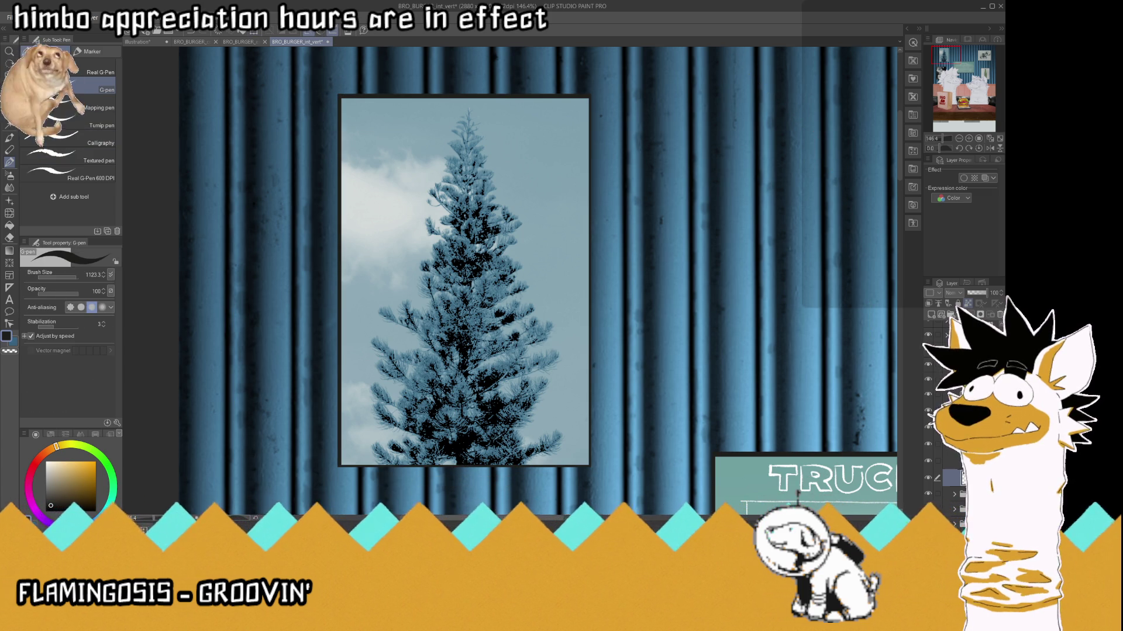
key("k")
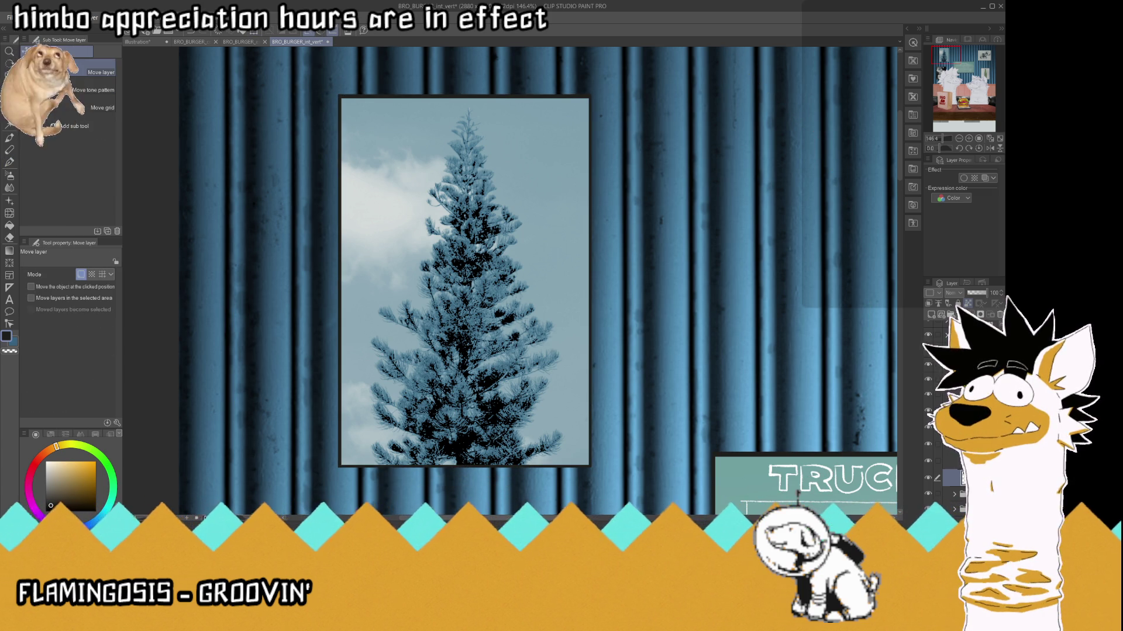
key("Right")
key("Right")
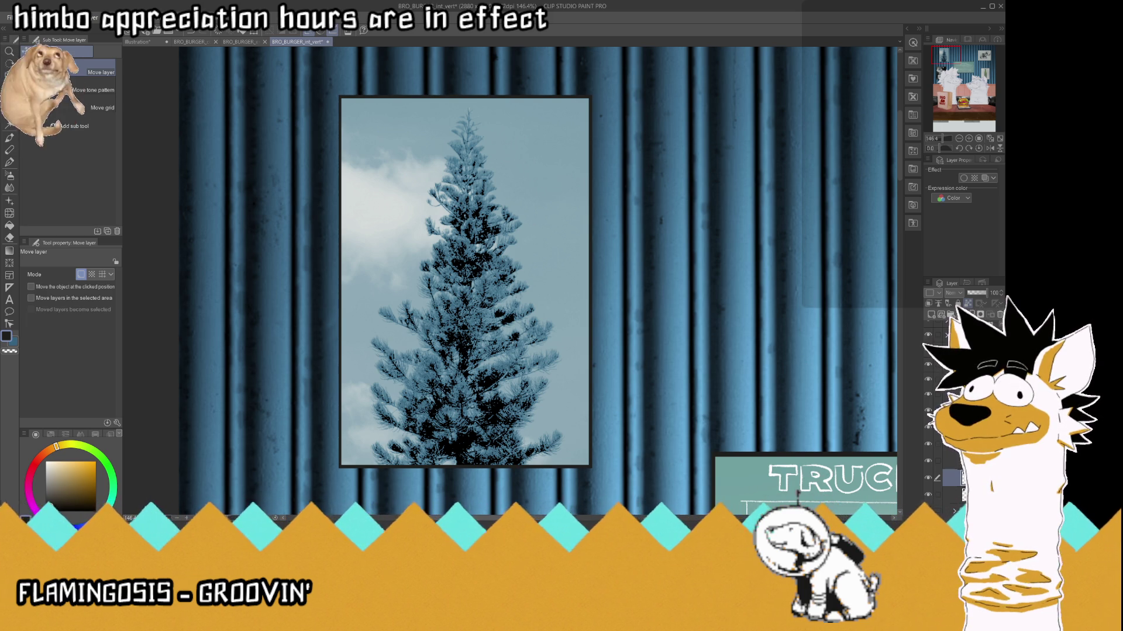
left_click_drag(551, 376, 549, 379)
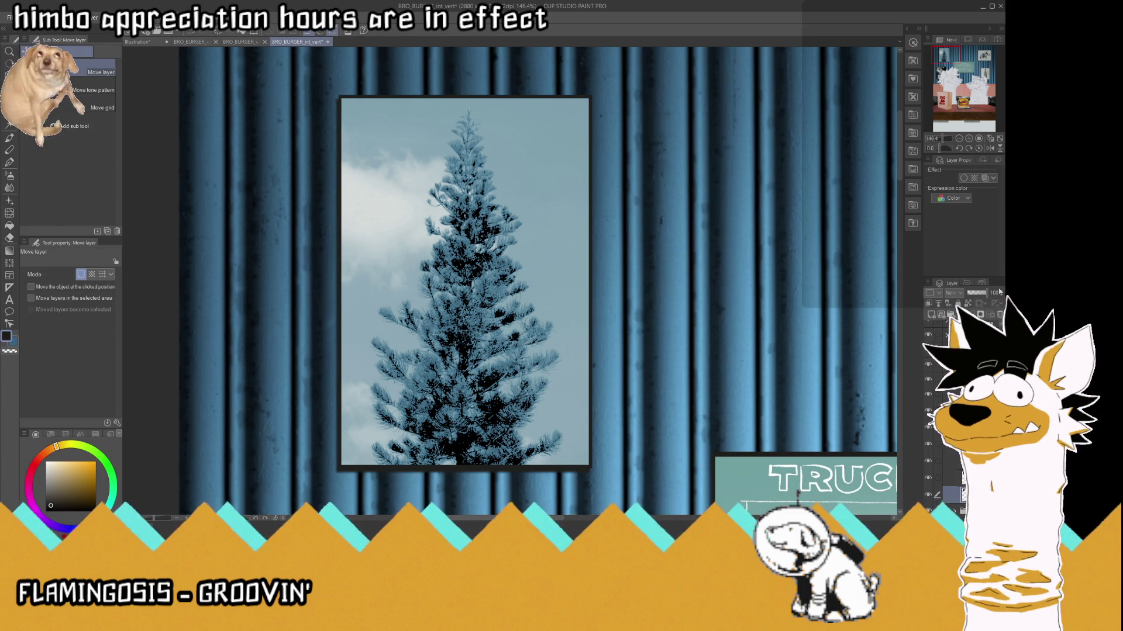
- Set the layer's opacity to 56 and save the collage
left_click(978, 293)
left_click_drag(978, 294, 980, 294)
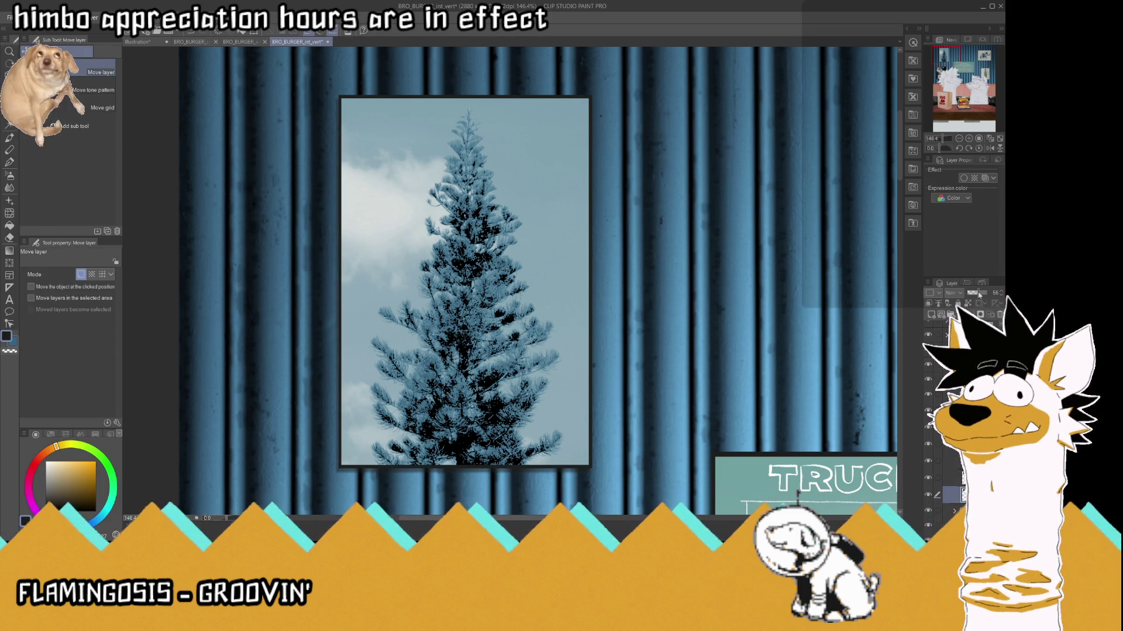
key("ctrl+s")
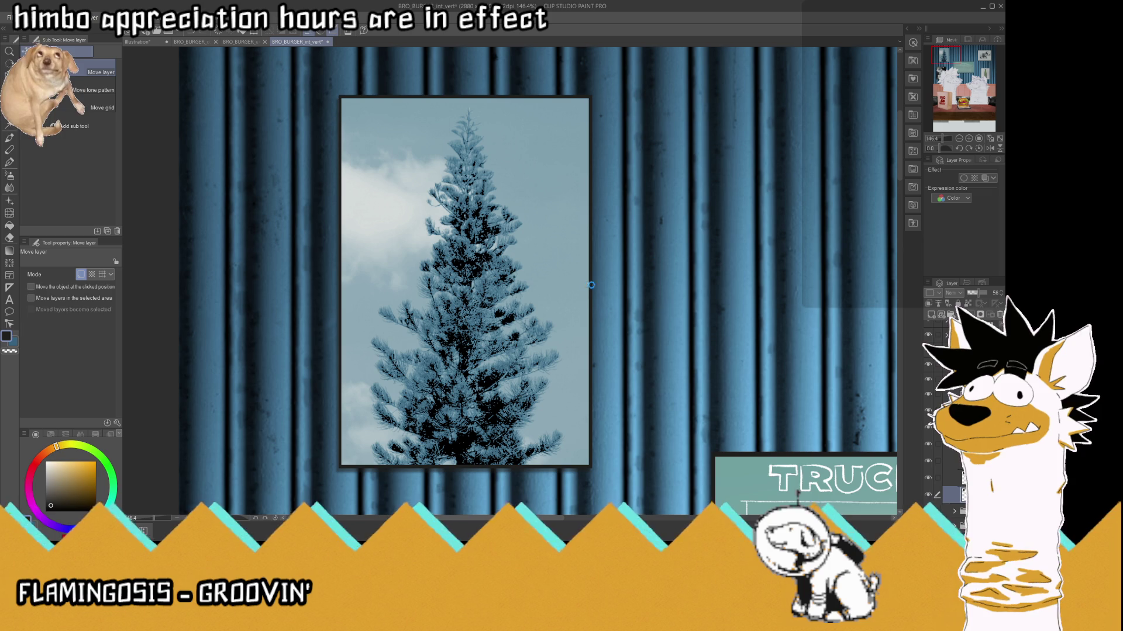
left_click(520, 350)
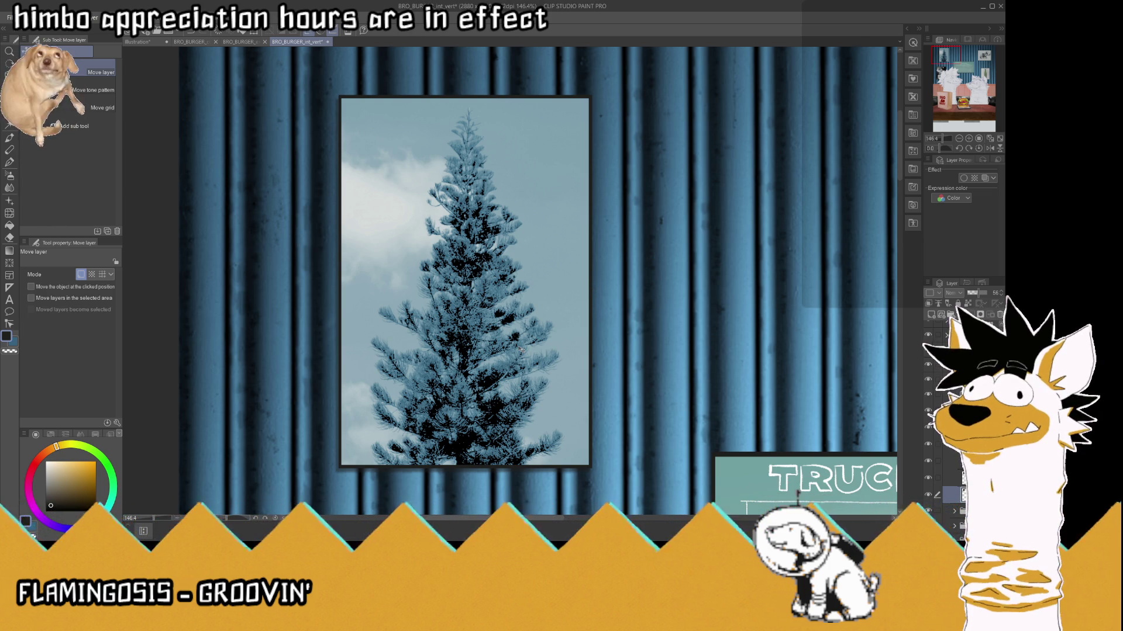
left_click(989, 138)
key("ctrl+s")
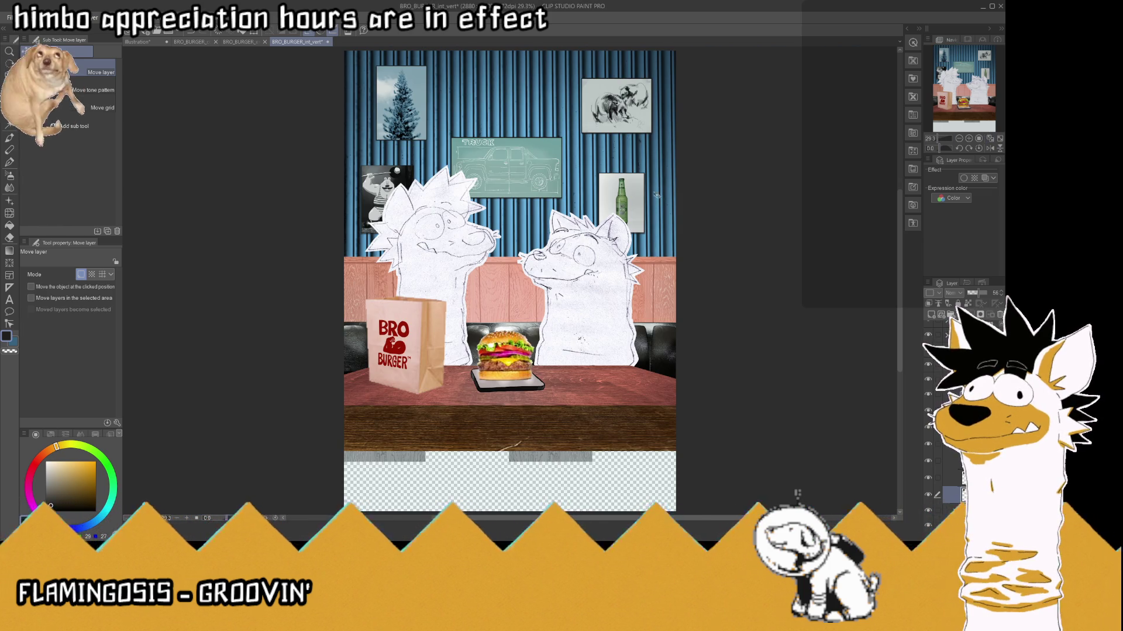
scroll(666, 232, "down", 1)
scroll(624, 111, "up", 2)
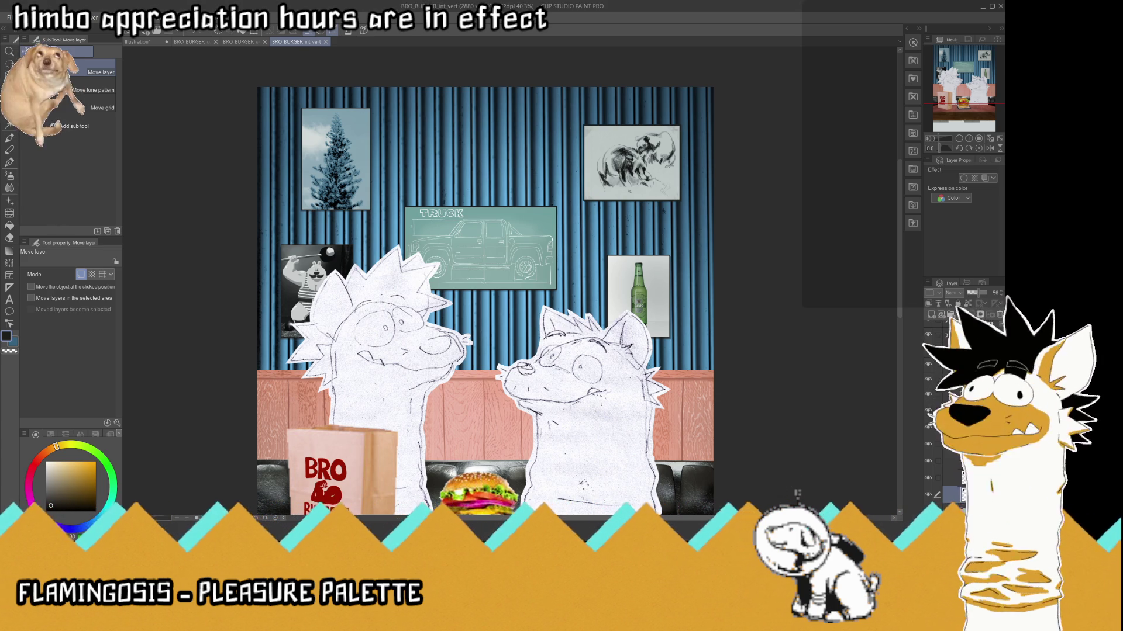
- Paste the soldier-with-bear photo at the wall's upper right and save
key("ctrl+g")
left_click(929, 408)
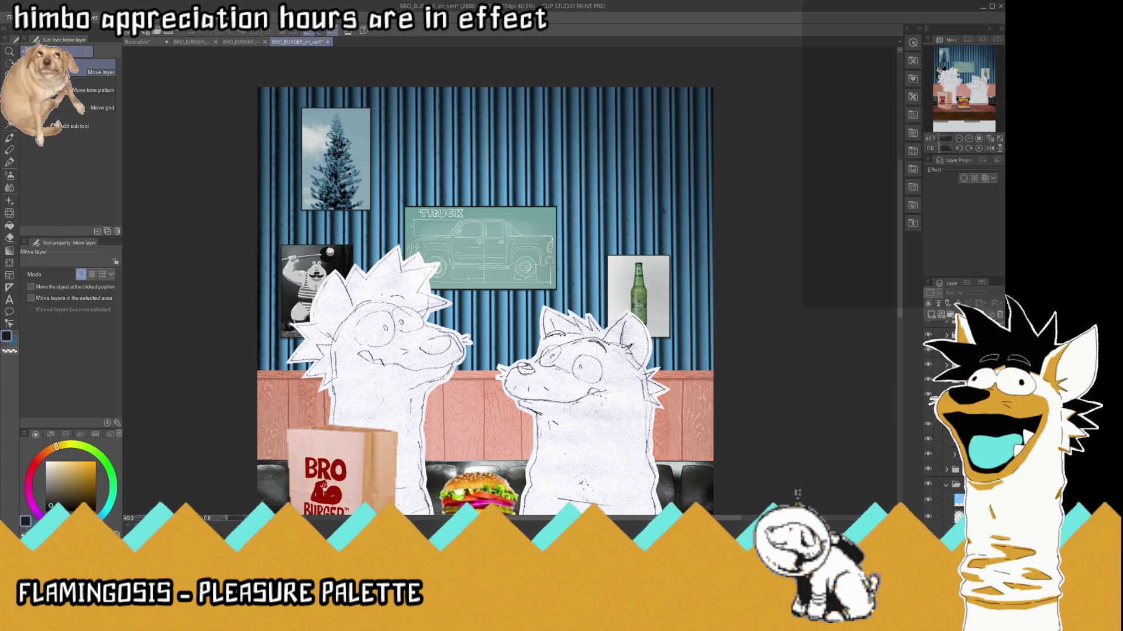
key("ctrl+v")
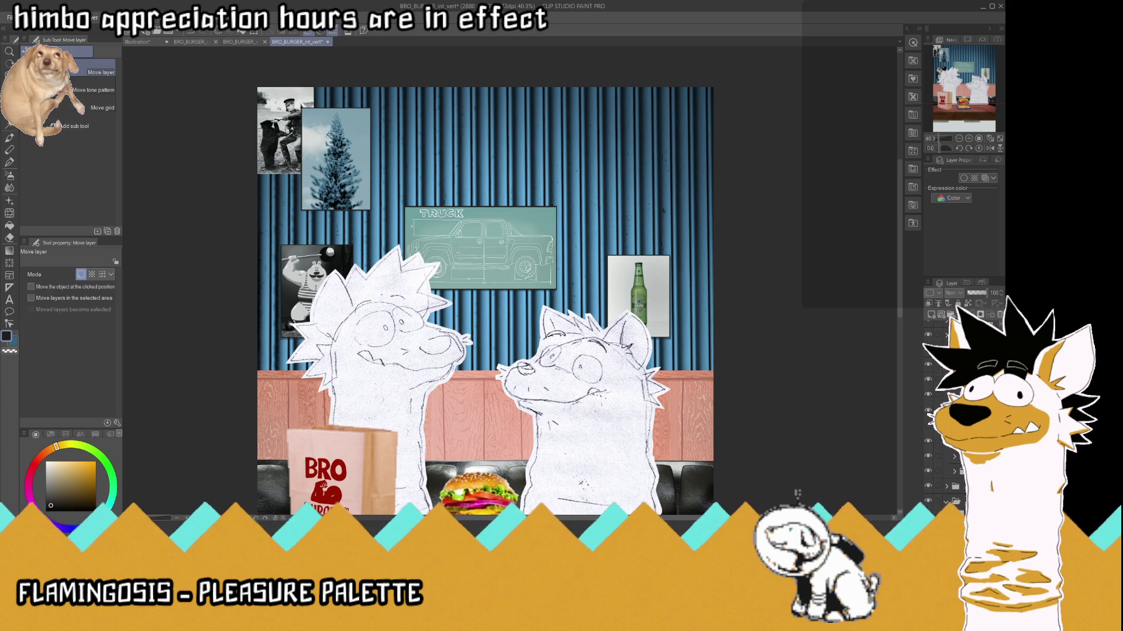
mouse_move(280, 122)
left_mouse_down()
mouse_move(650, 155)
mouse_move(629, 158)
left_mouse_up()
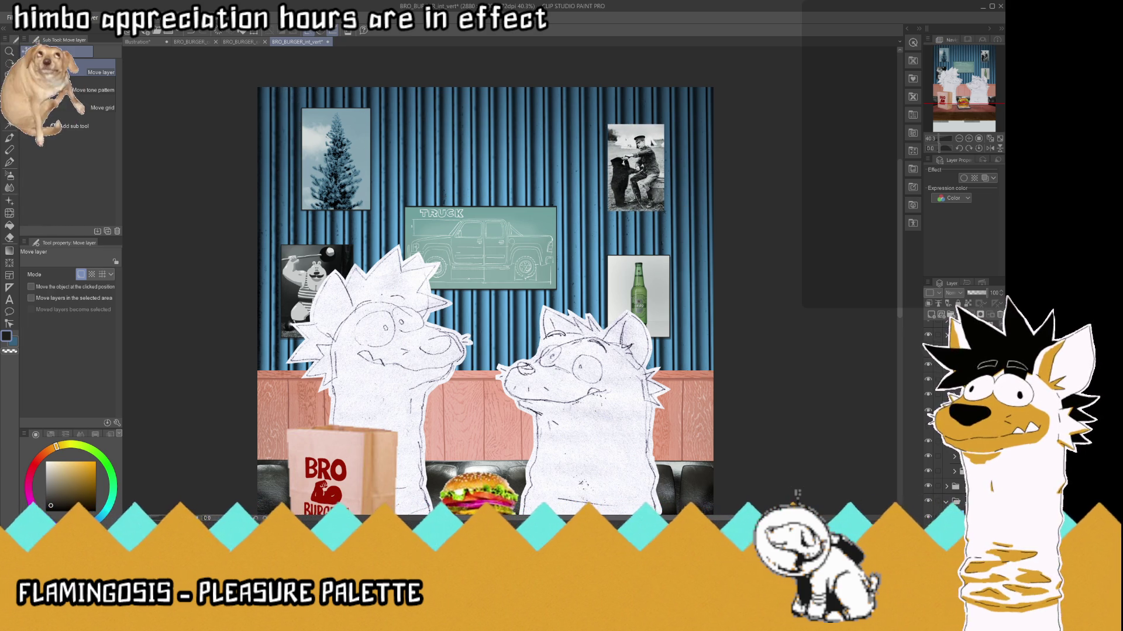
key("Right")
key("Right")
key("Right")
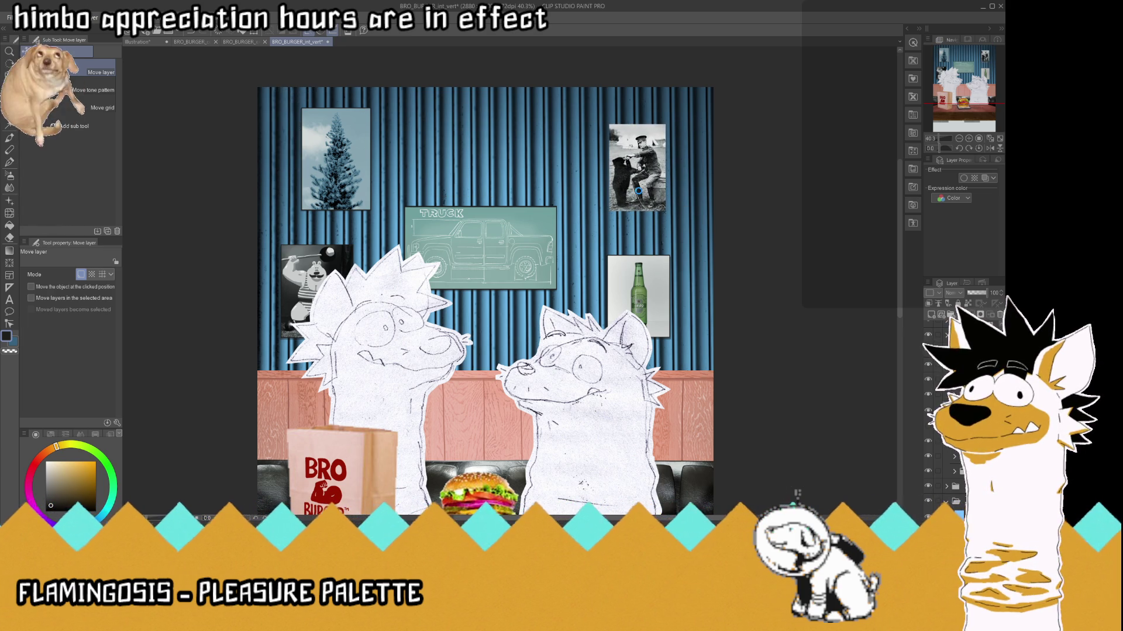
key("ctrl+s")
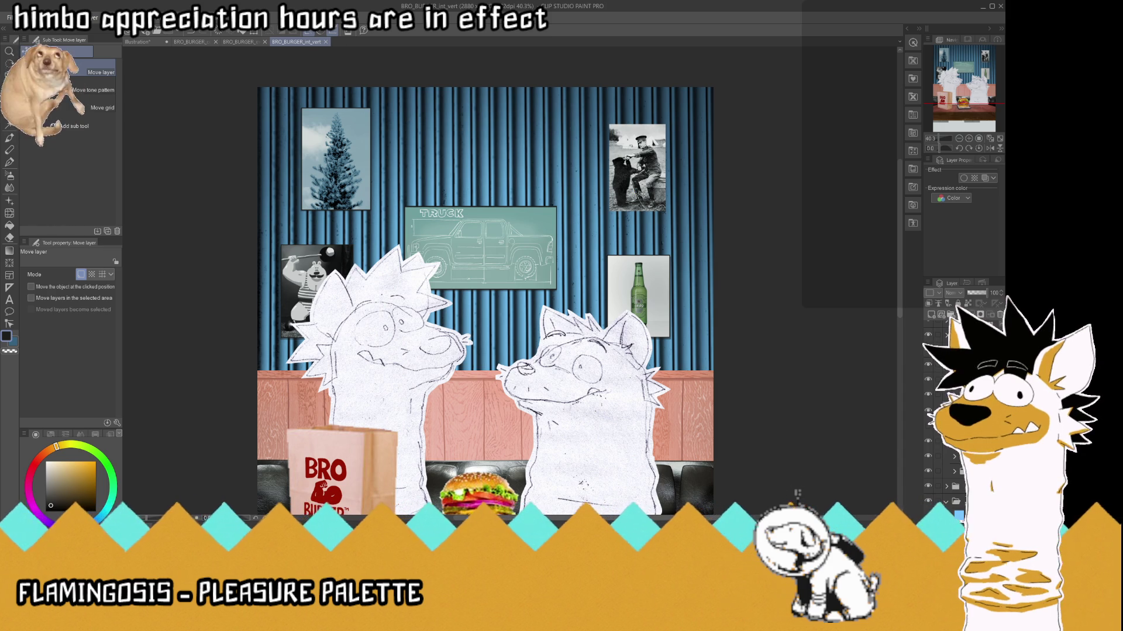
- Enlarge the soldier-with-bear photo and shift it down slightly
scroll(641, 194, "up", 1)
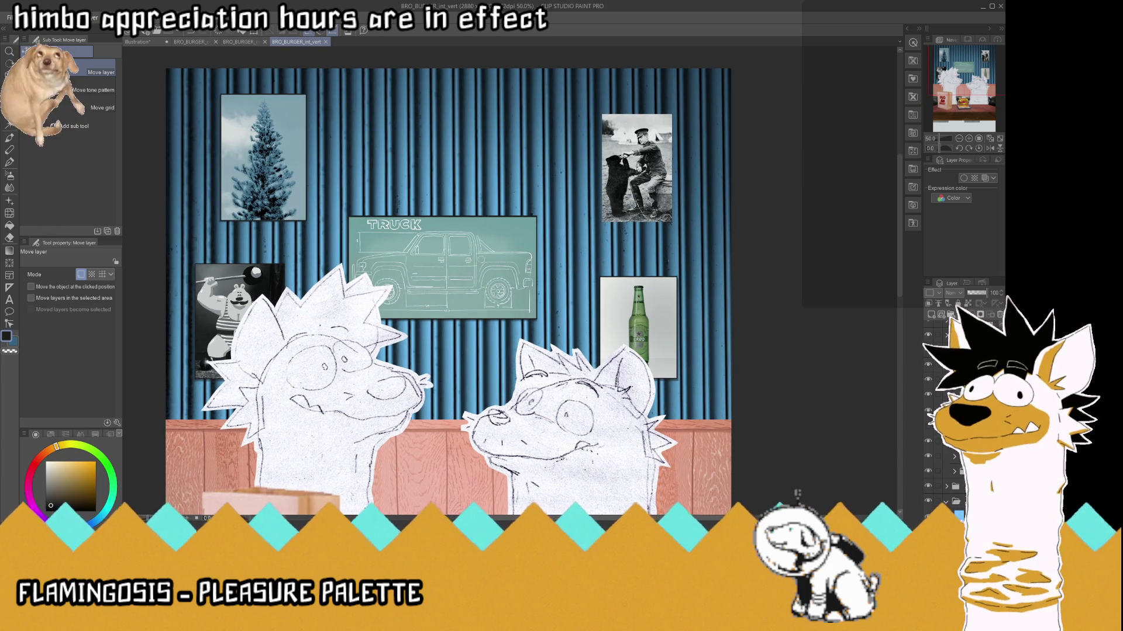
key("ctrl+t")
left_click_drag(672, 114, 714, 88)
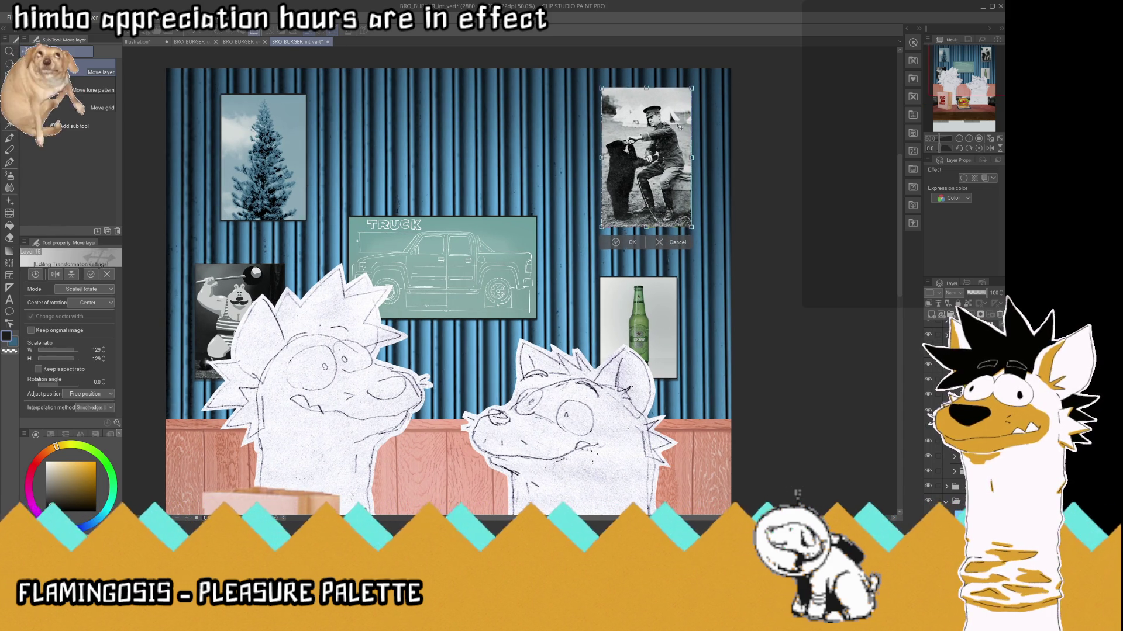
left_click_drag(679, 126, 679, 131)
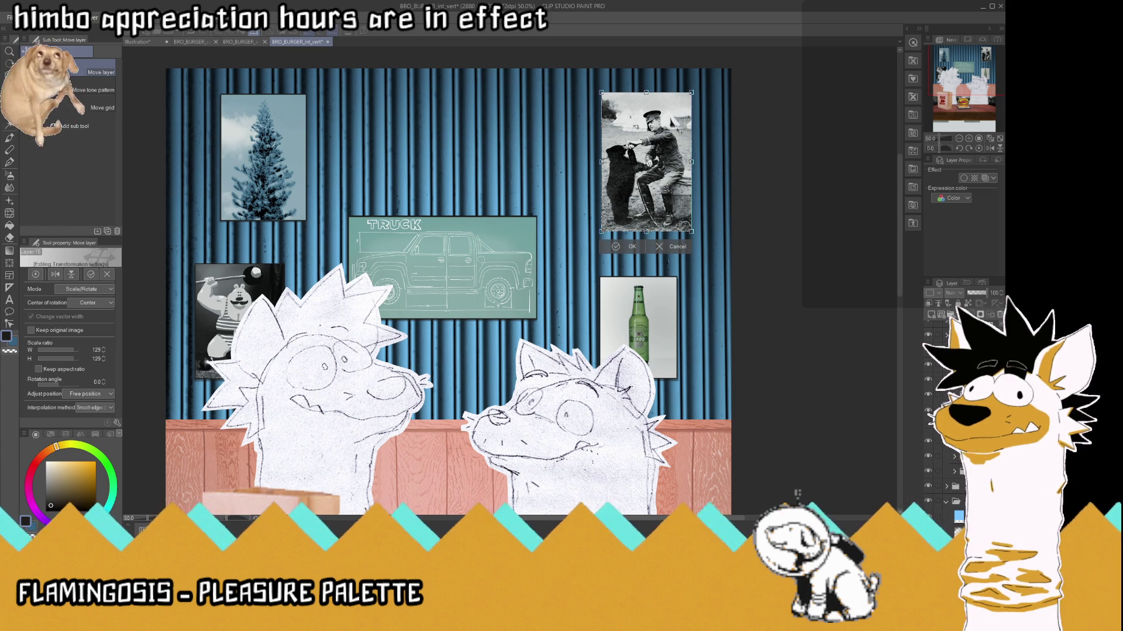
left_click(616, 246)
scroll(735, 313, "down", 1)
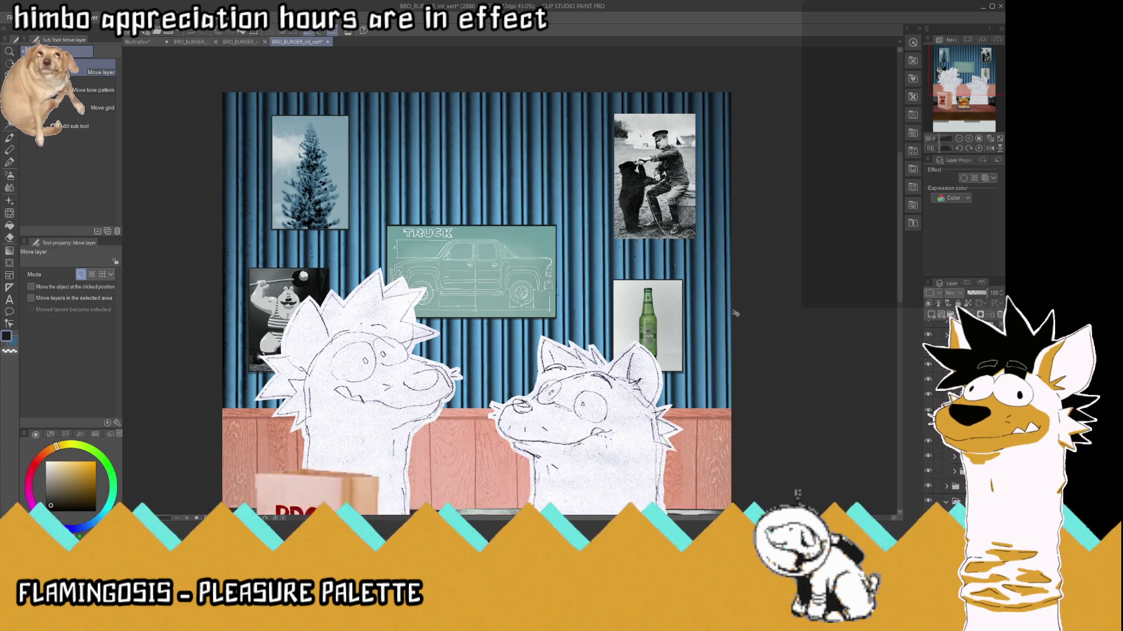
scroll(736, 314, "down", 3)
scroll(735, 314, "up", 4)
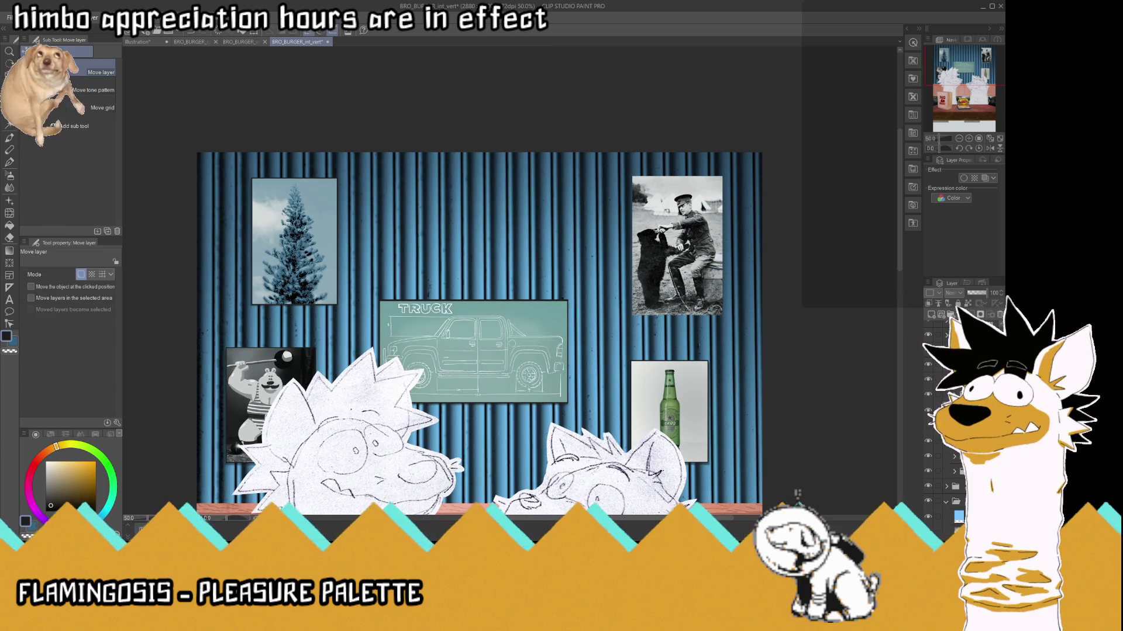
scroll(688, 252, "up", 2)
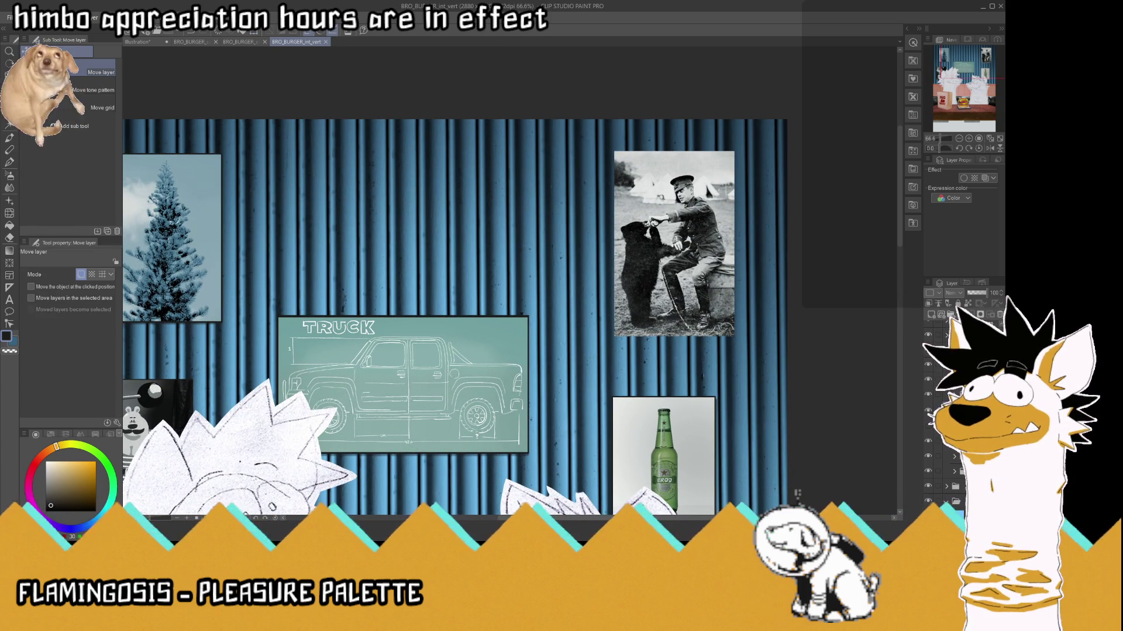
key("ctrl+g")
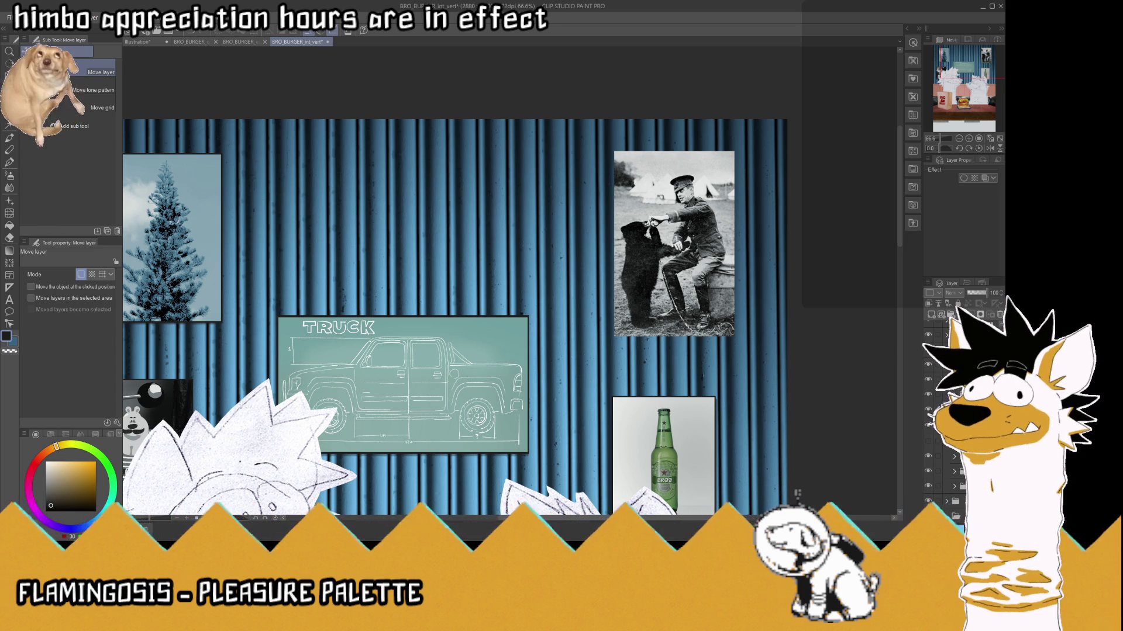
key("ctrl+z")
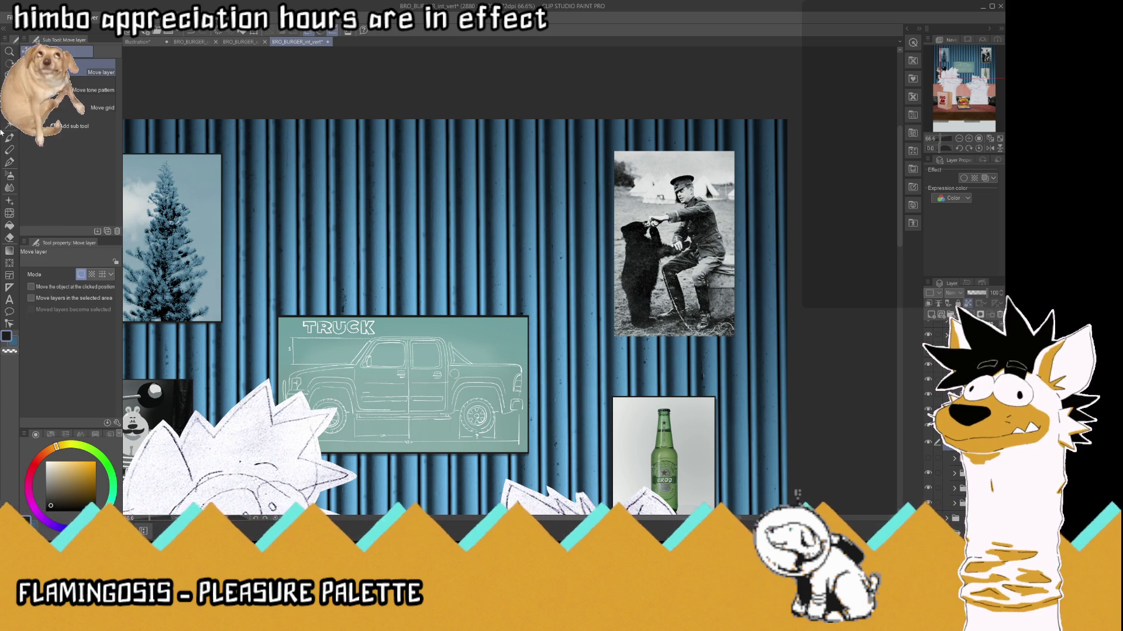
key("i")
scroll(509, 317, "up", 3)
- Sample a canvas colour and enlarge the bear photo slightly from both corners
left_click(509, 316)
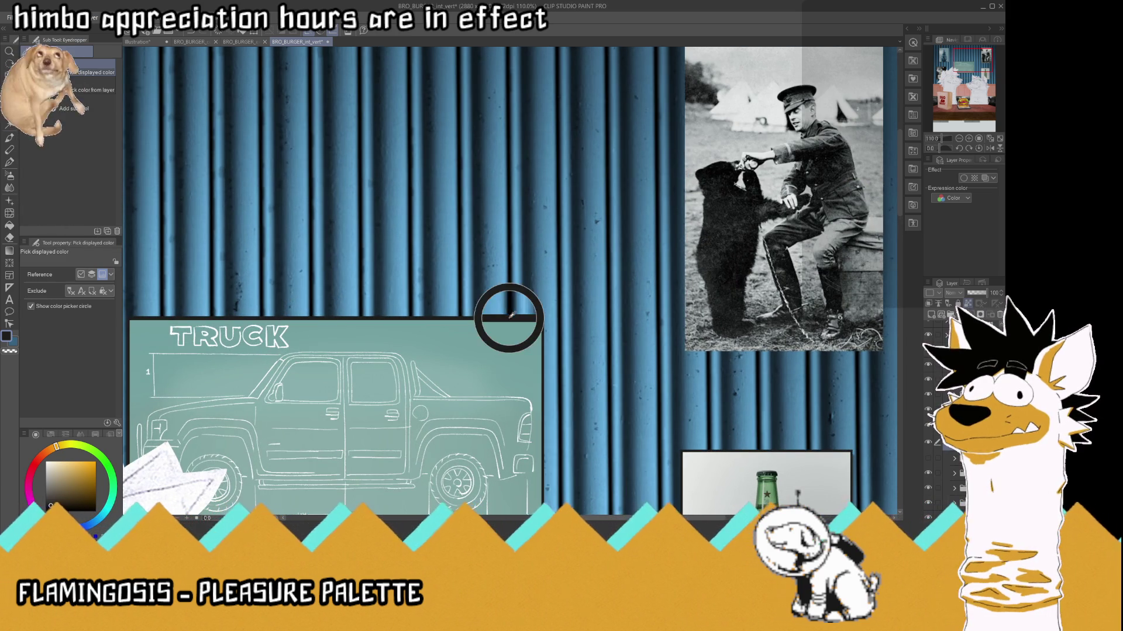
key("p")
scroll(375, 235, "down", 3)
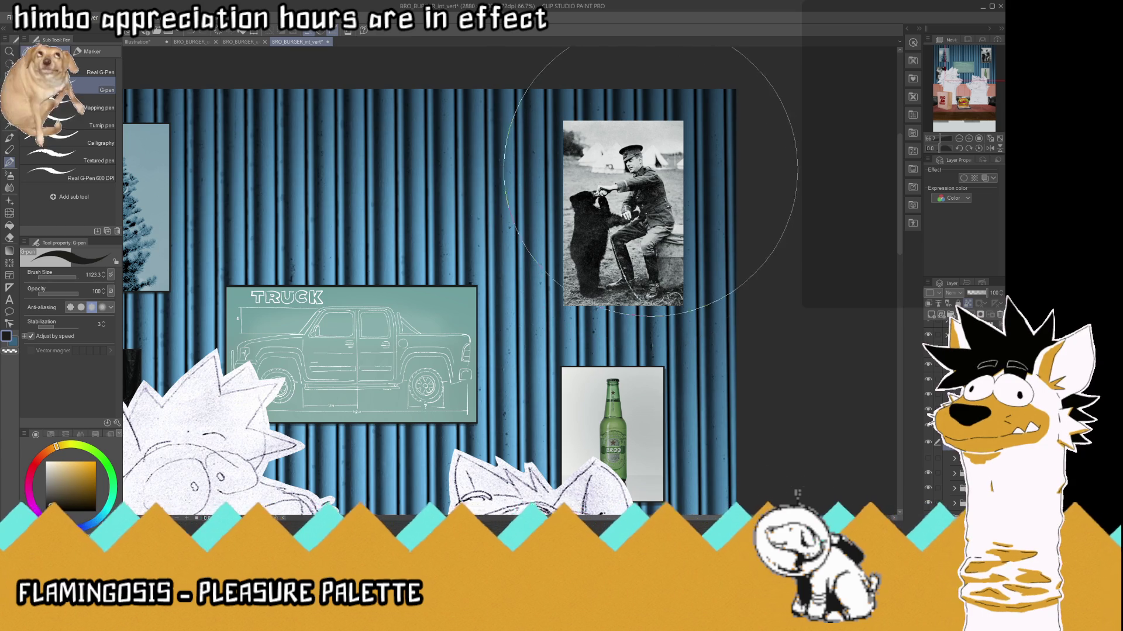
scroll(643, 146, "up", 2)
key("ctrl+t")
scroll(641, 143, "up", 2)
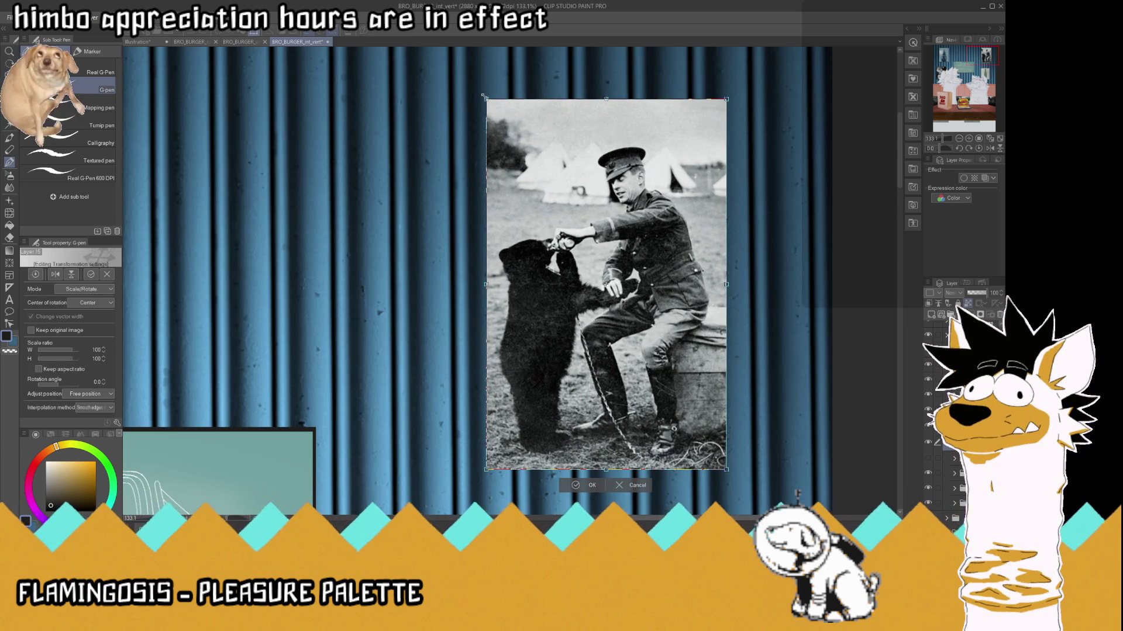
left_click_drag(484, 97, 482, 94)
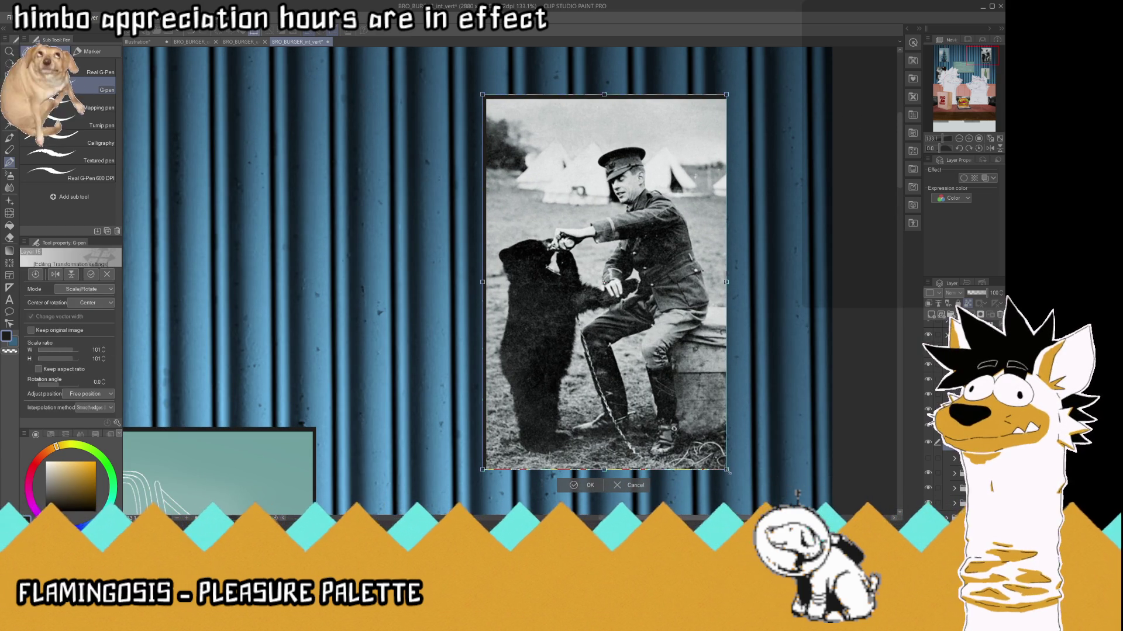
left_click_drag(727, 470, 730, 473)
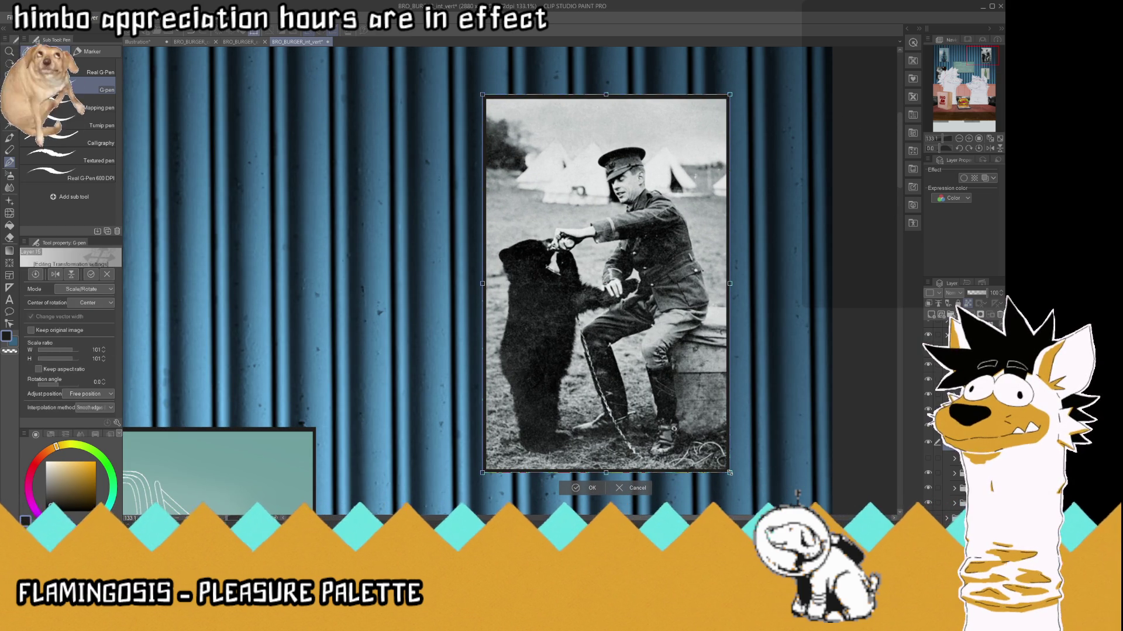
key("Return")
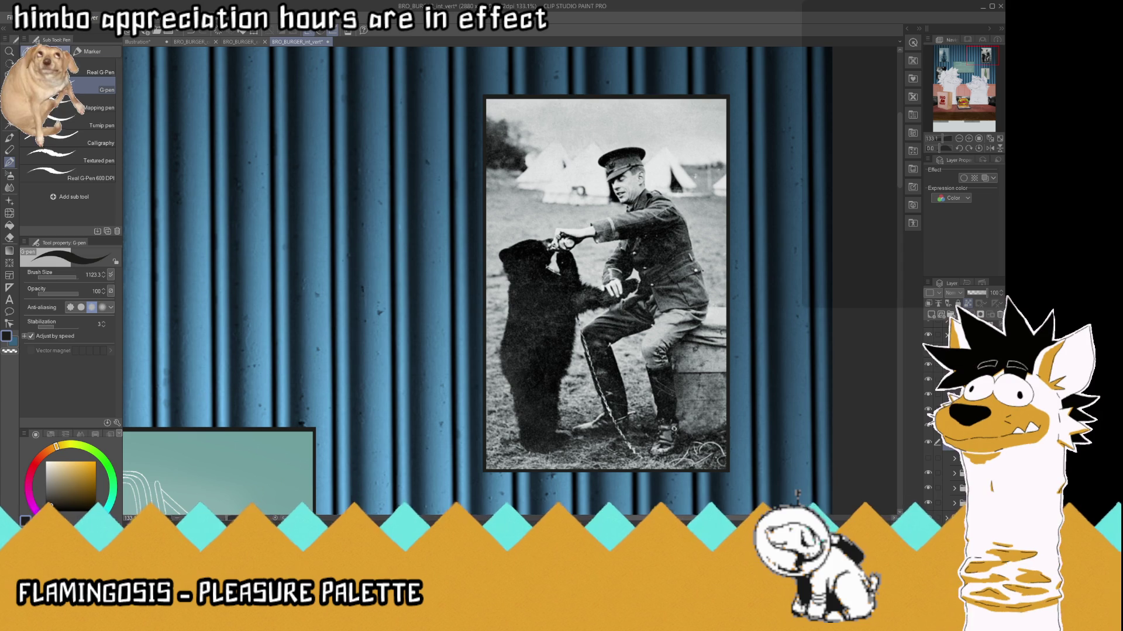
- Add a new layer and nudge the framed bear photo slightly right and down
key("k")
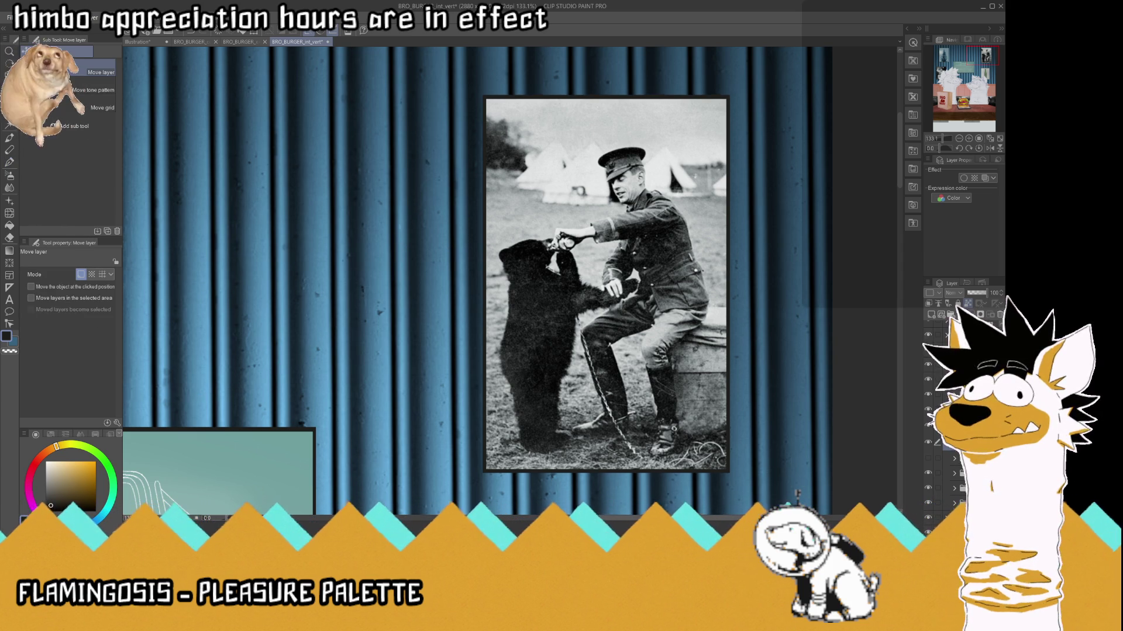
left_click(969, 313)
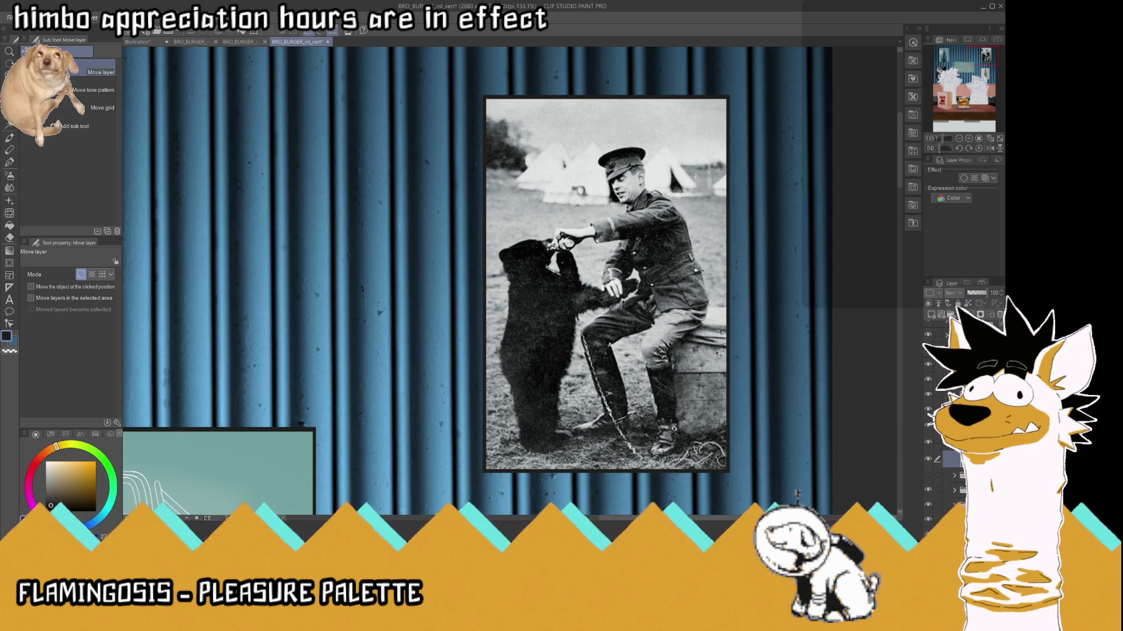
left_click_drag(719, 364, 721, 366)
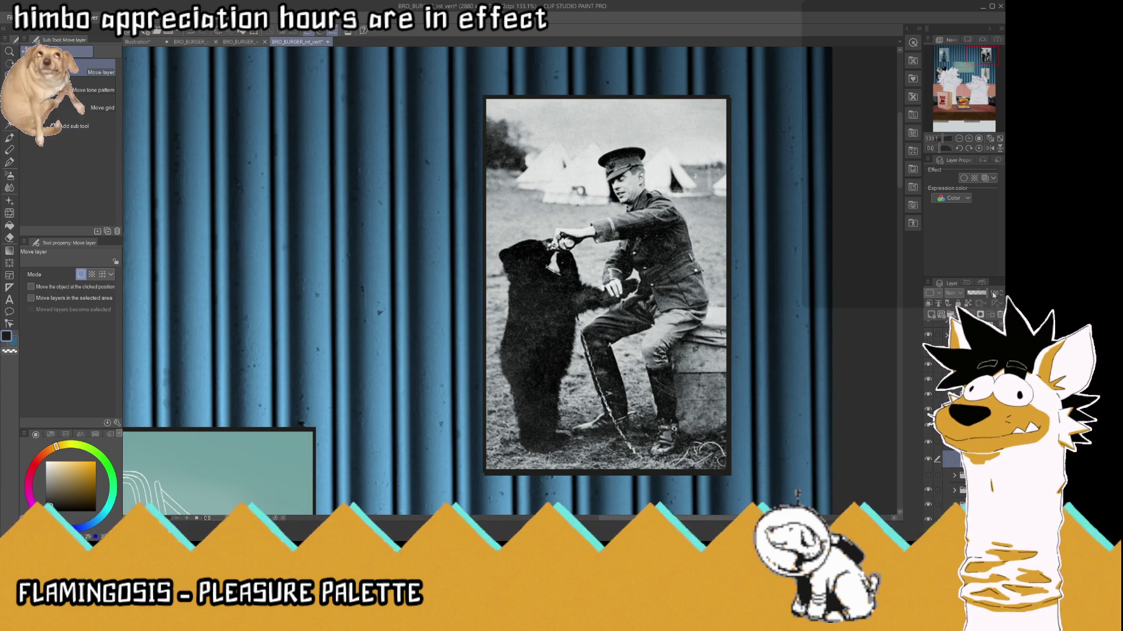
- Lower the bear photo layer's opacity to about 56 and reselect it with the G-pen
left_click(994, 294)
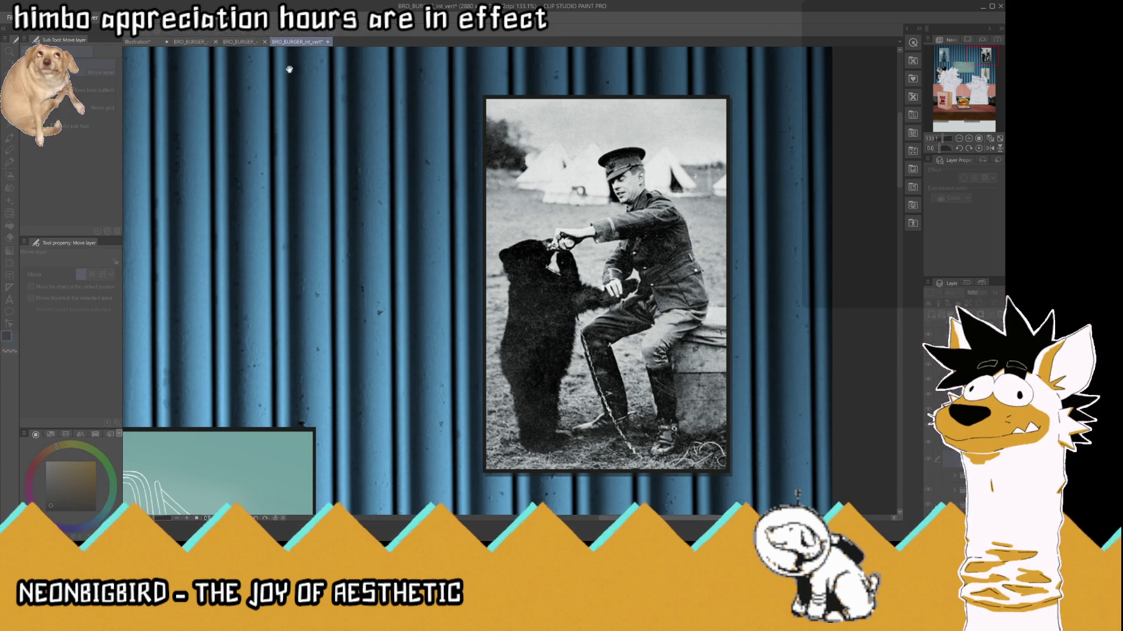
left_click(683, 452)
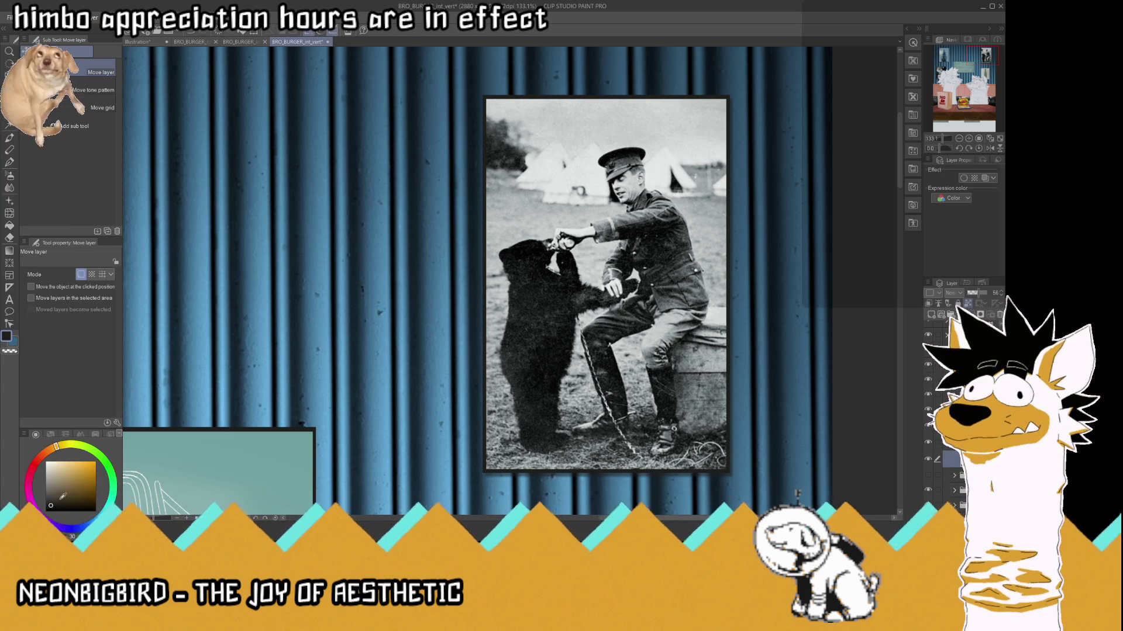
left_click(10, 162)
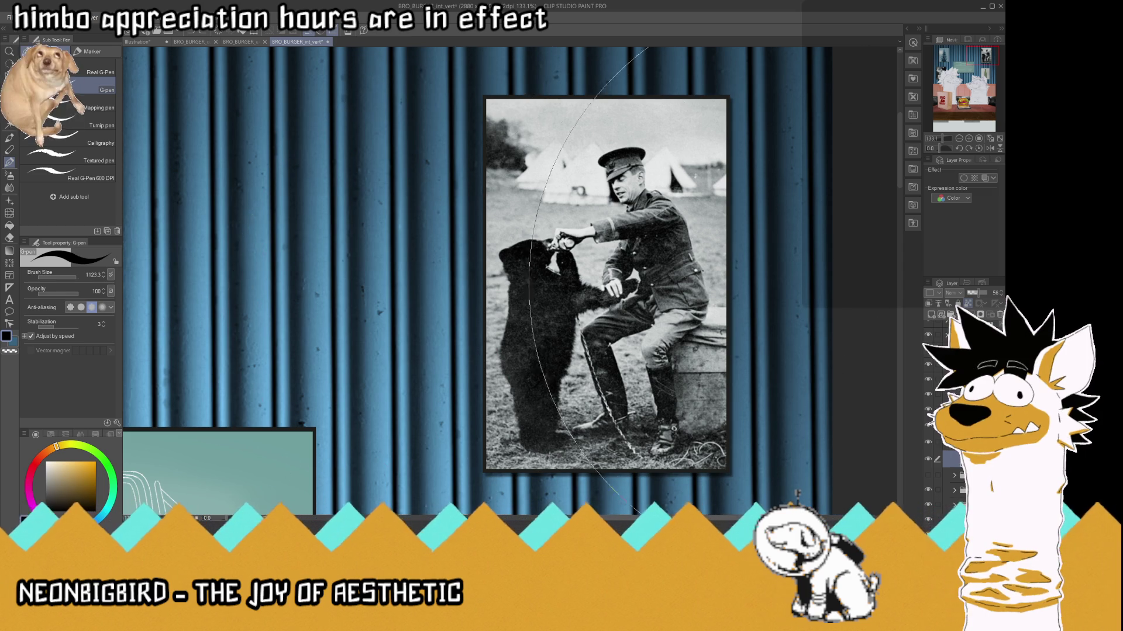
left_click(953, 395)
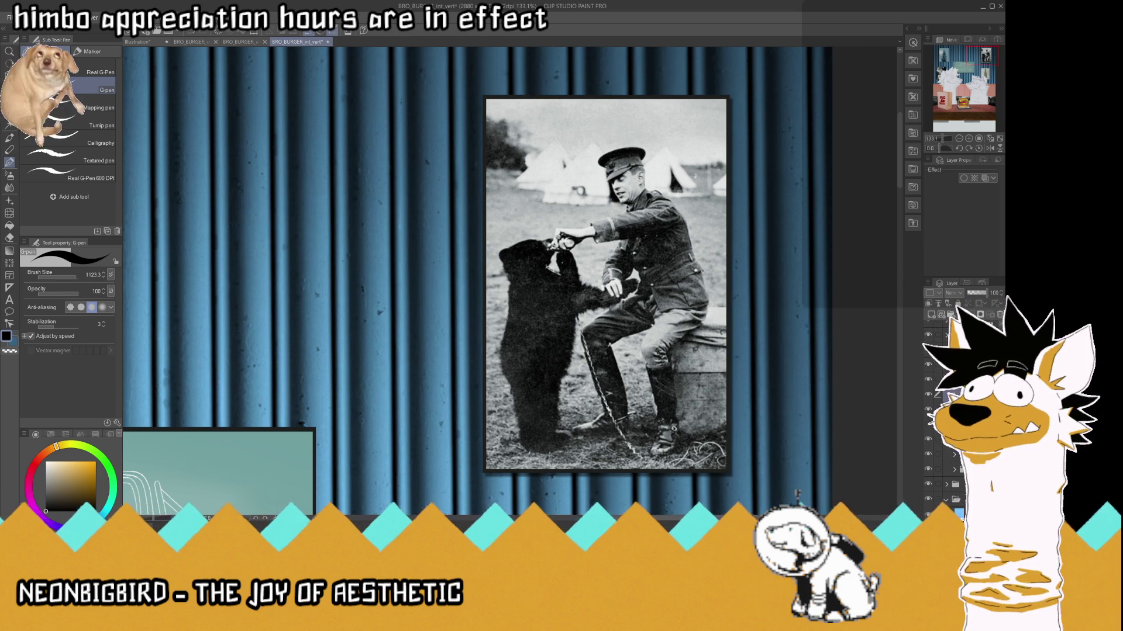
left_click(950, 494)
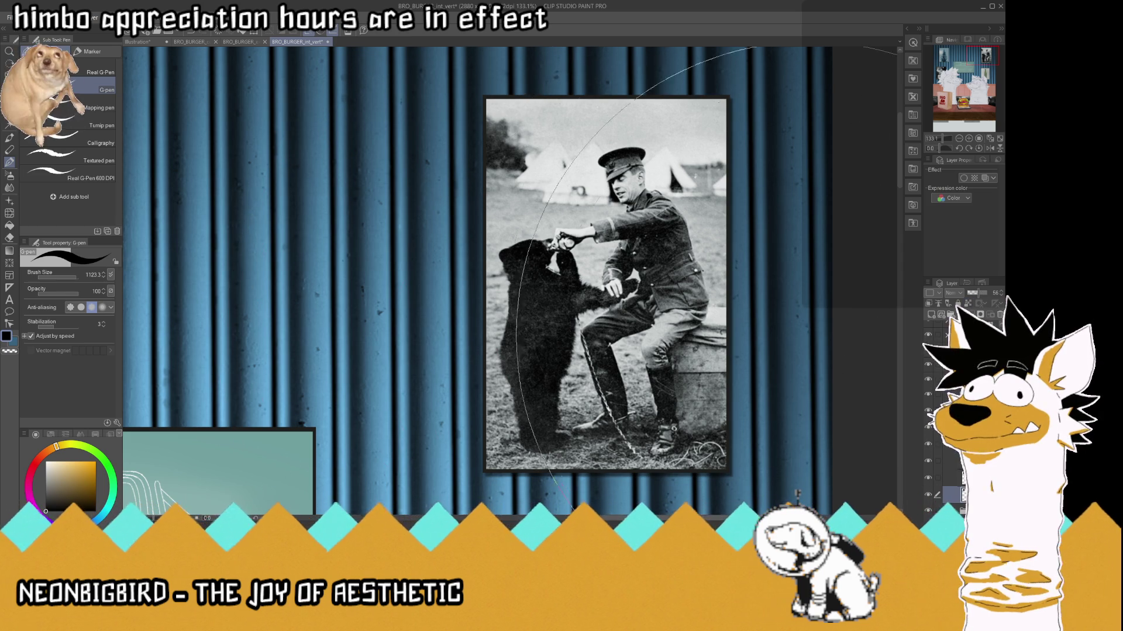
scroll(602, 252, "down", 3)
scroll(374, 273, "up", 1)
scroll(374, 273, "up", 2)
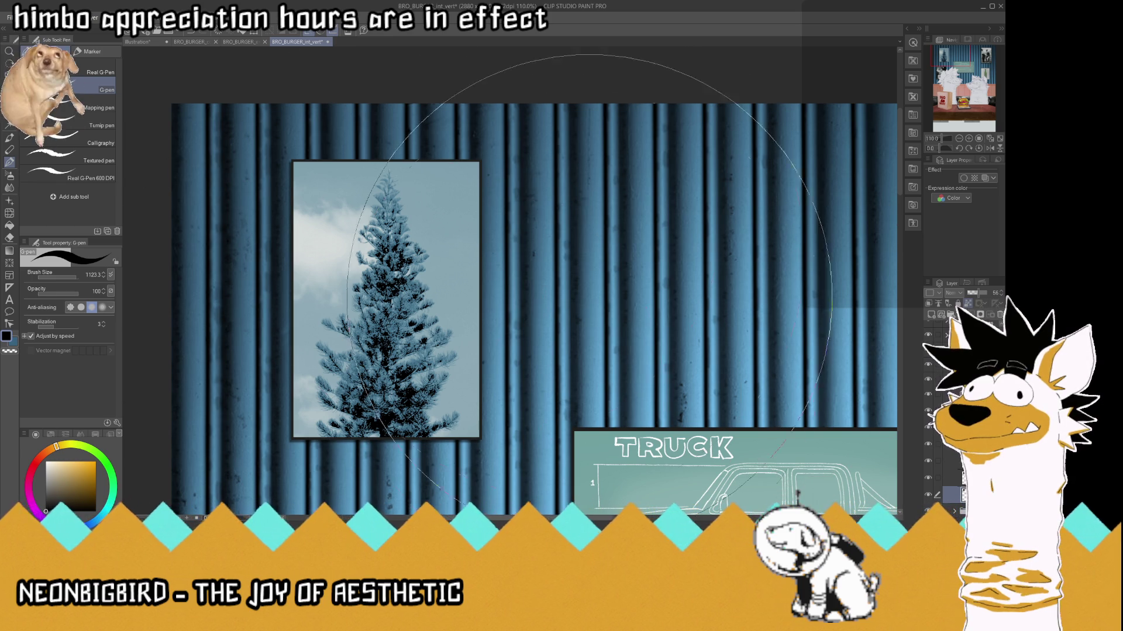
- Sample the beer bottle's green, select the tree photo's layer, and switch to the G-pen
left_click(989, 139)
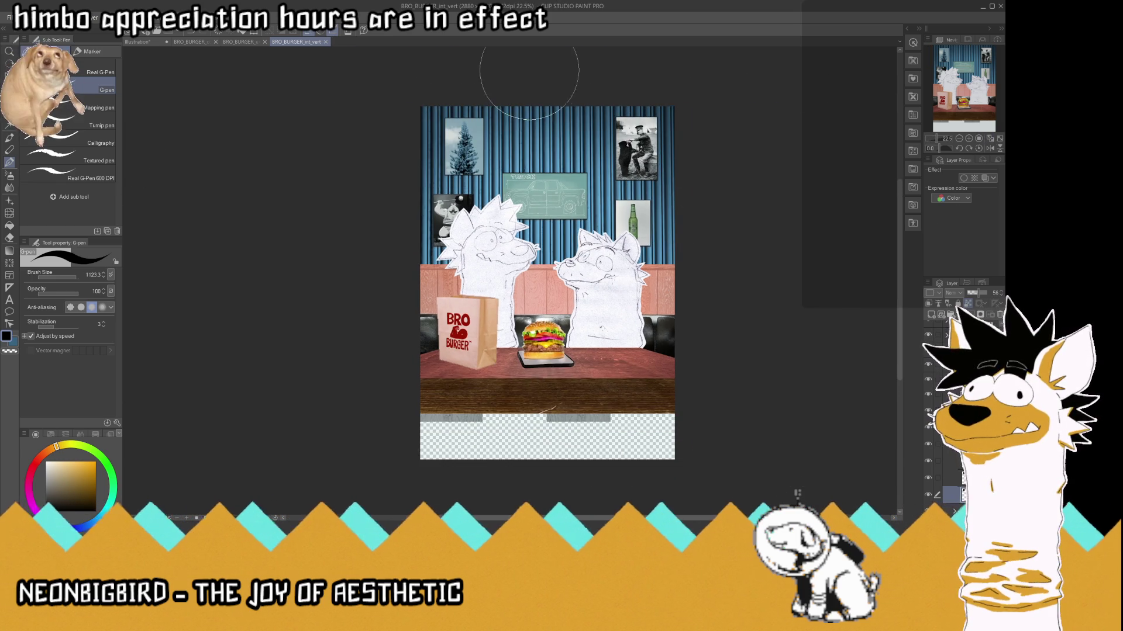
scroll(476, 50, "up", 4)
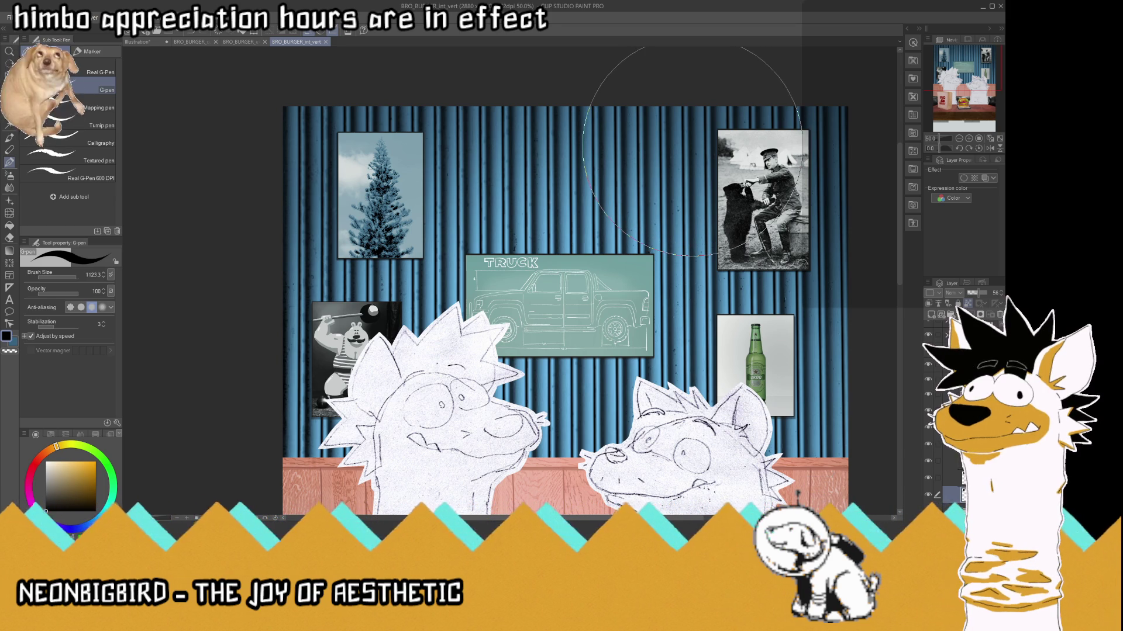
scroll(692, 146, "up", 1)
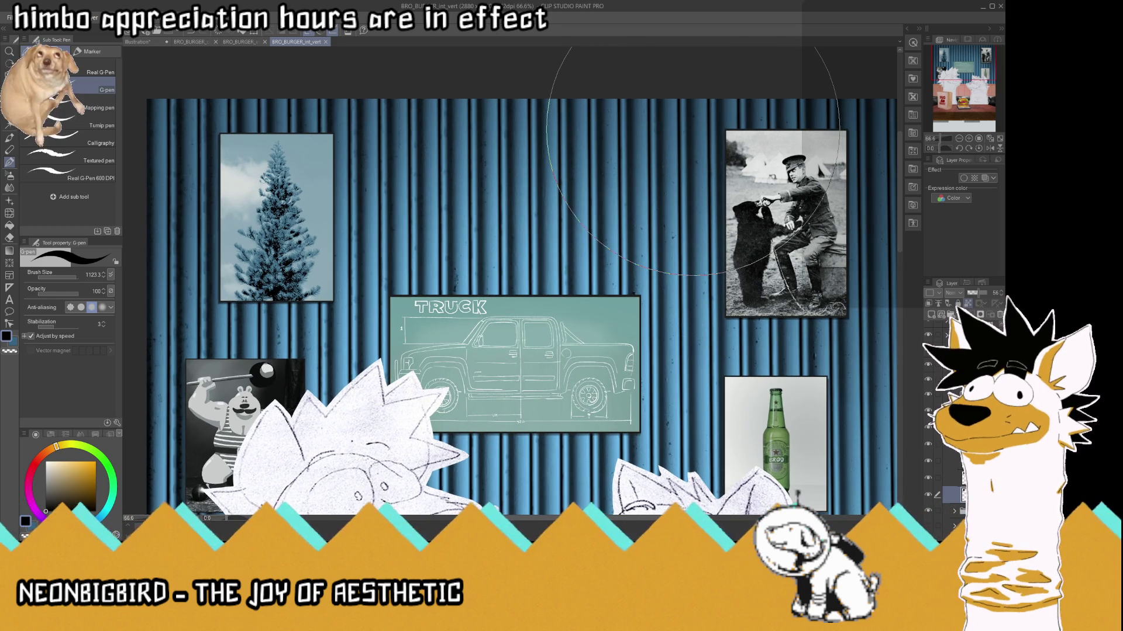
scroll(490, 180, "up", 1)
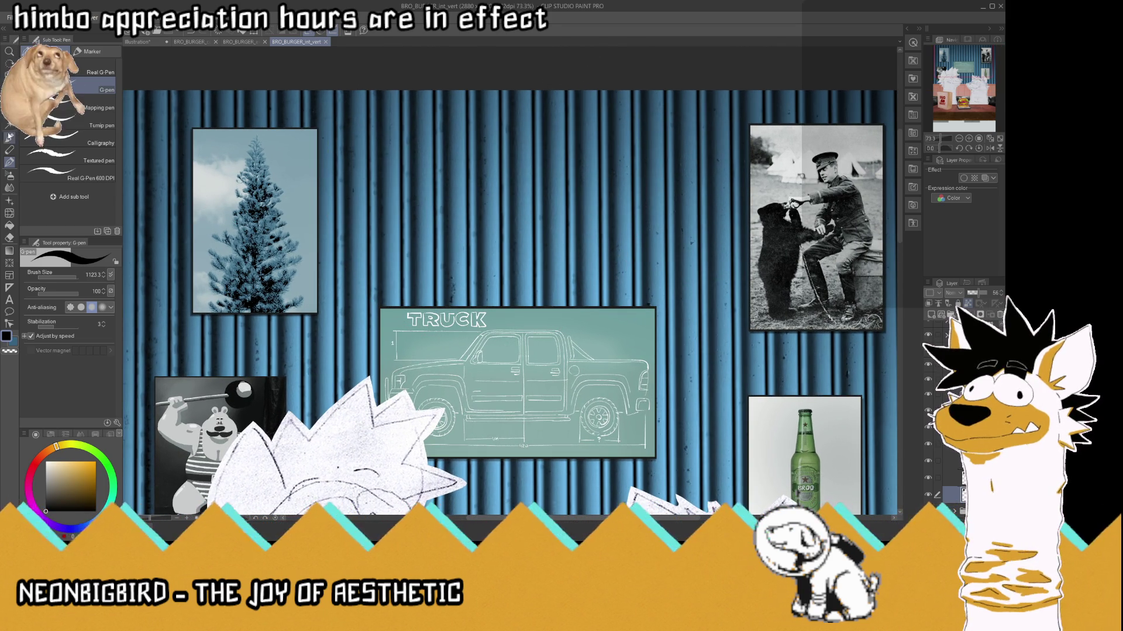
key("i")
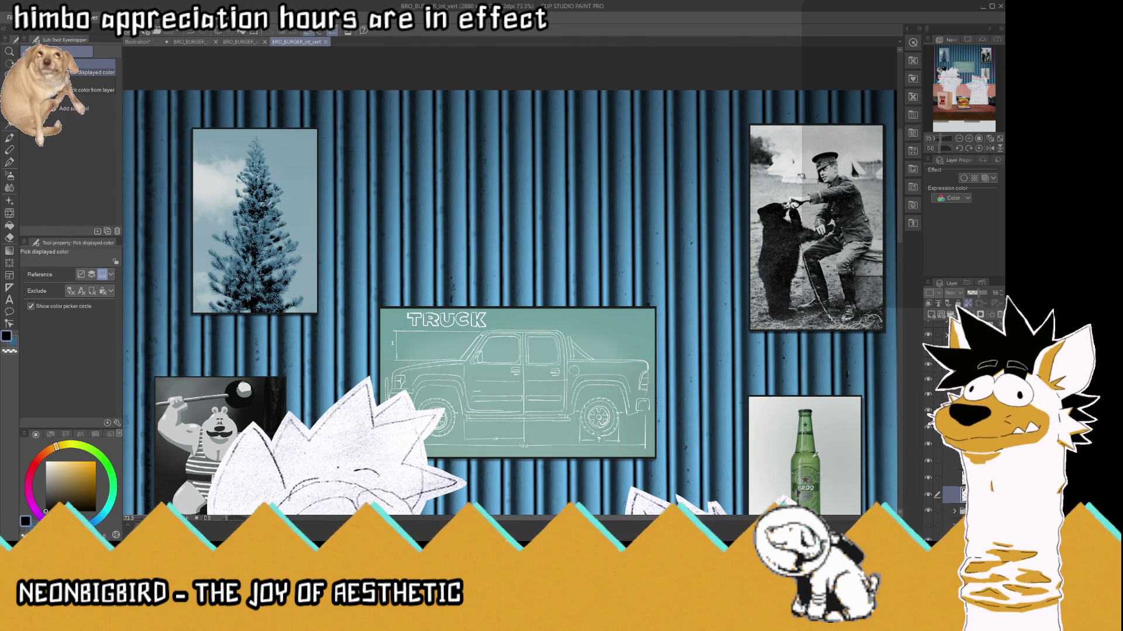
left_click(815, 455)
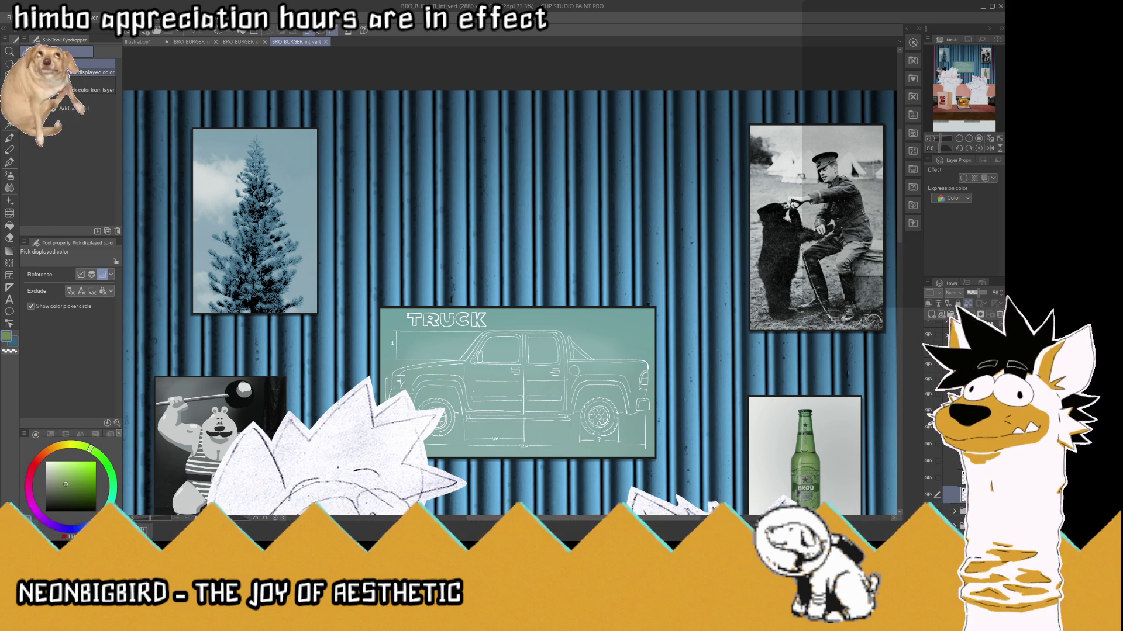
left_click(255, 223, "ctrl+shift")
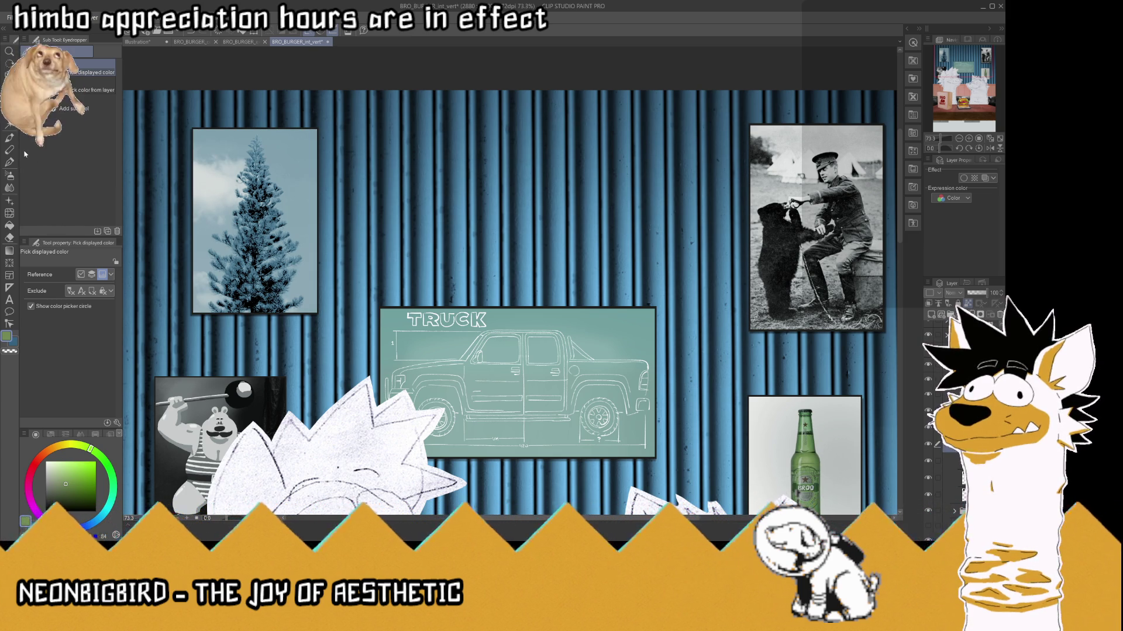
left_click(9, 162)
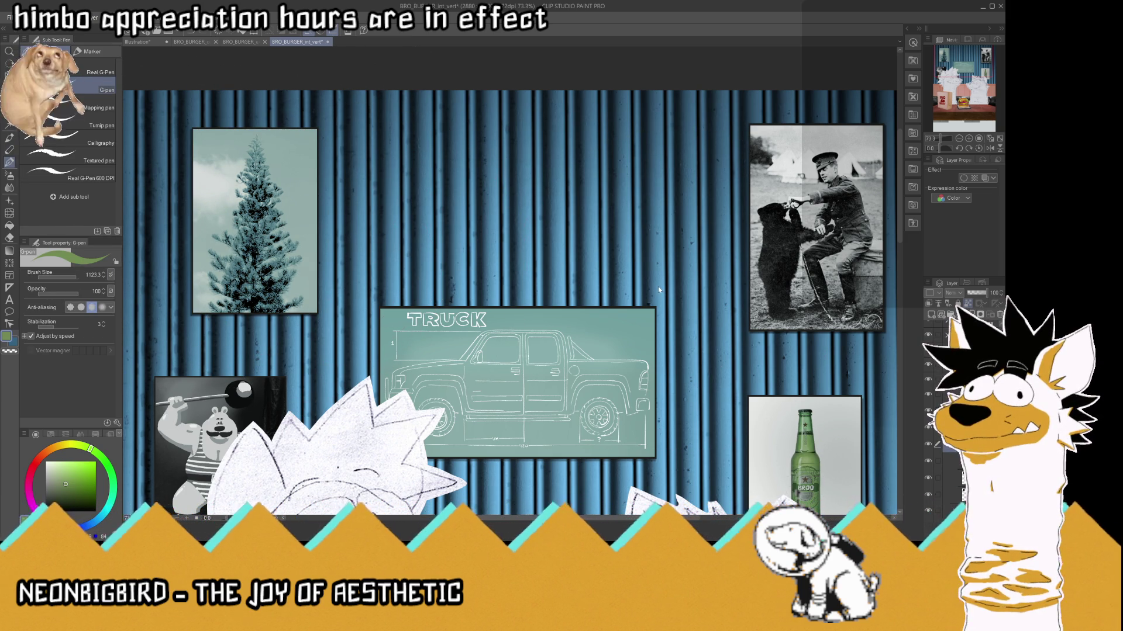
left_click(990, 140)
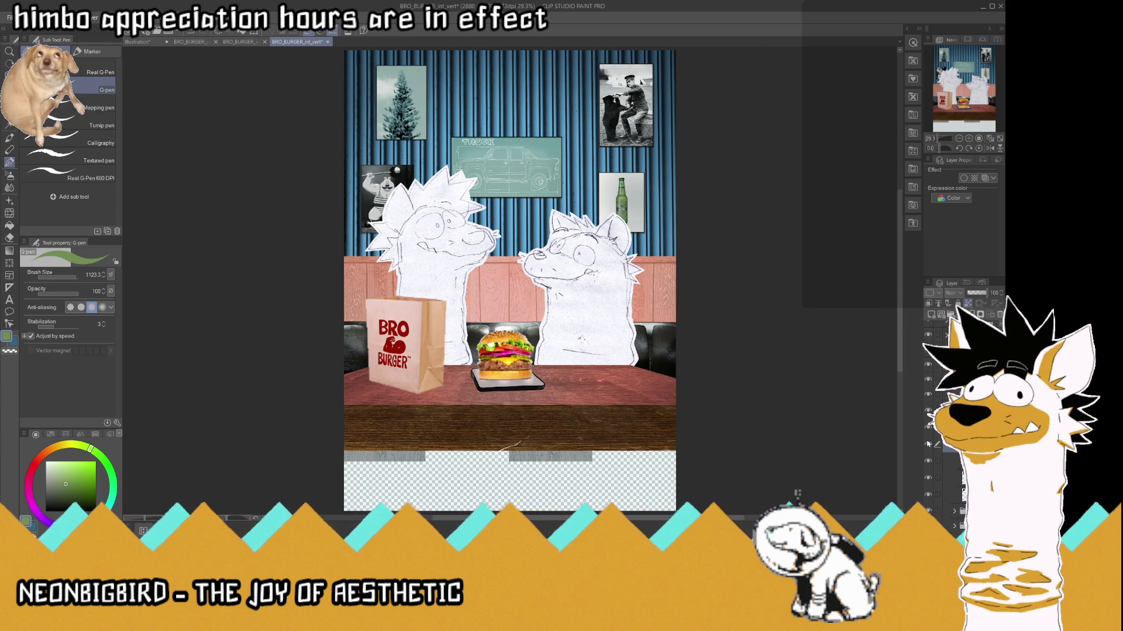
- Brush a green tint over the tree photo, undo it, and save the illustration
left_click(950, 461)
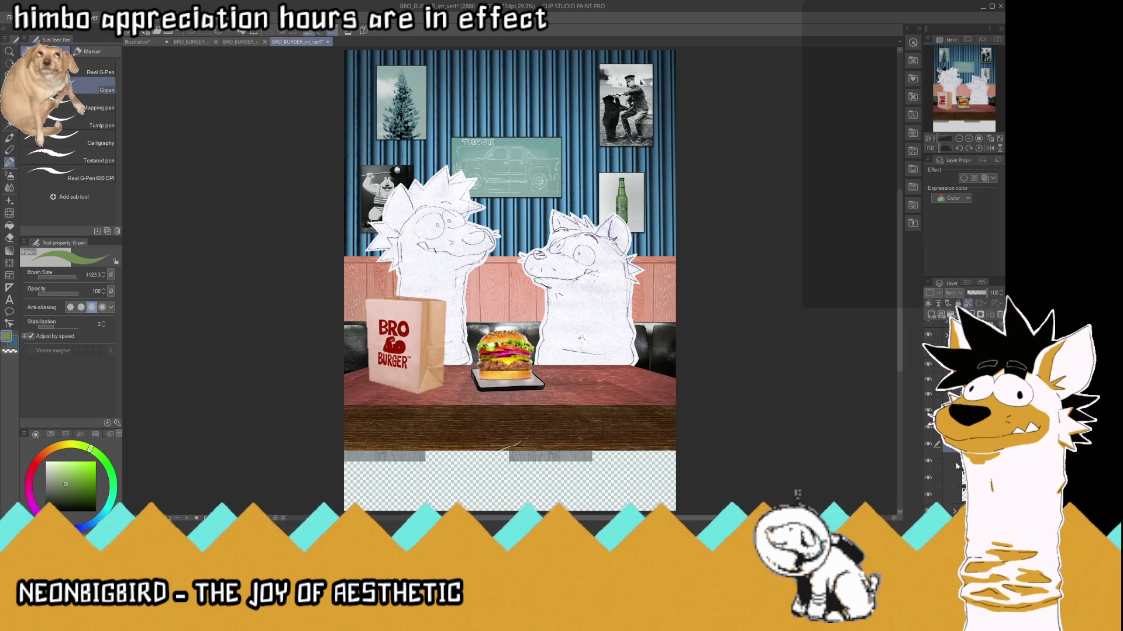
left_click_drag(421, 106, 444, 103)
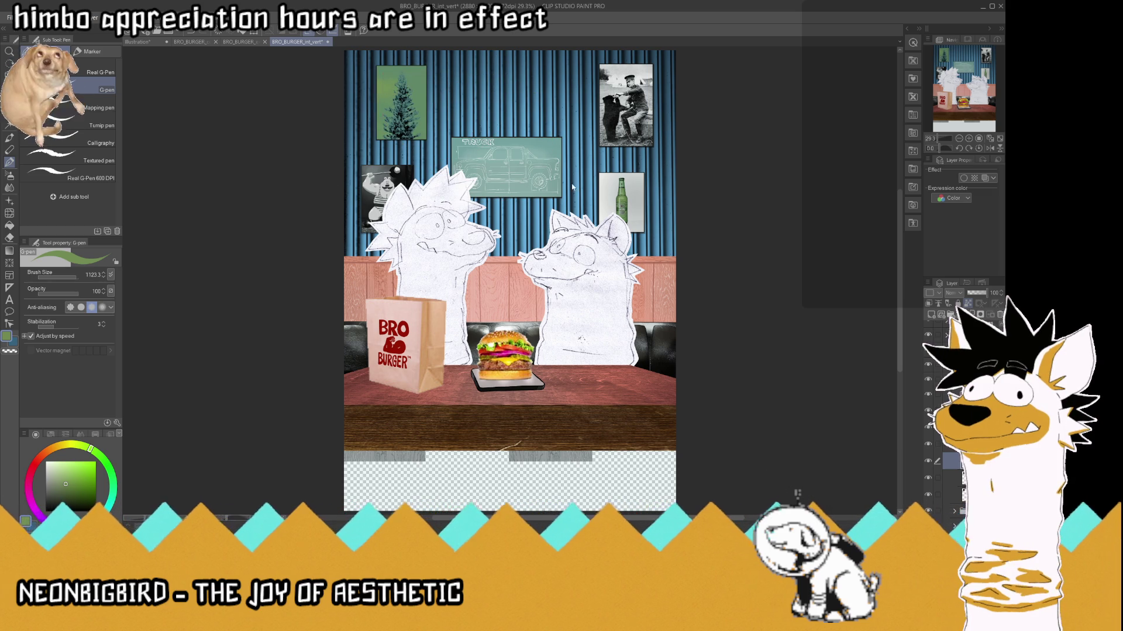
key("ctrl+z")
key("ctrl+s")
- Show and re-hide the layer that brightens the curtain wall, keeping it darker, then save
left_click(990, 139)
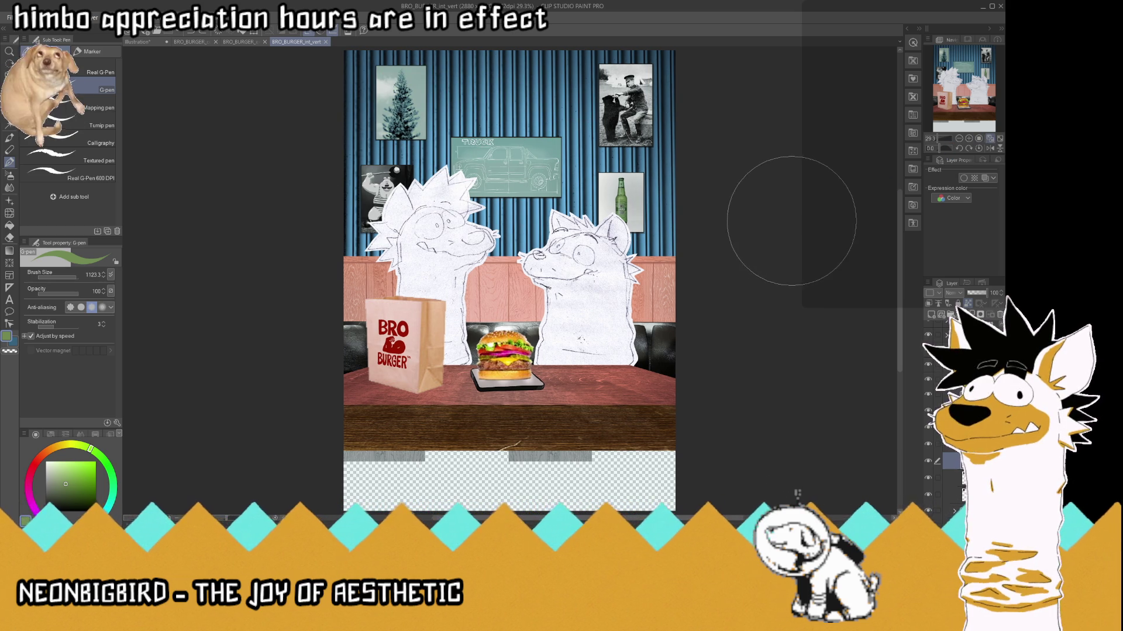
scroll(772, 287, "down", 1)
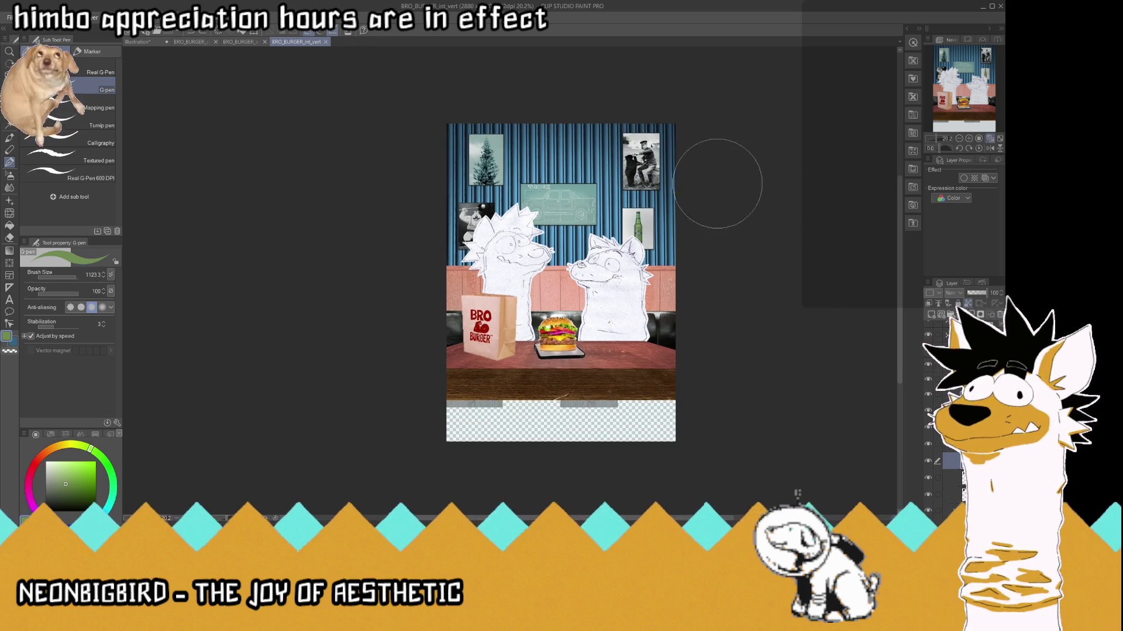
scroll(588, 92, "up", 2)
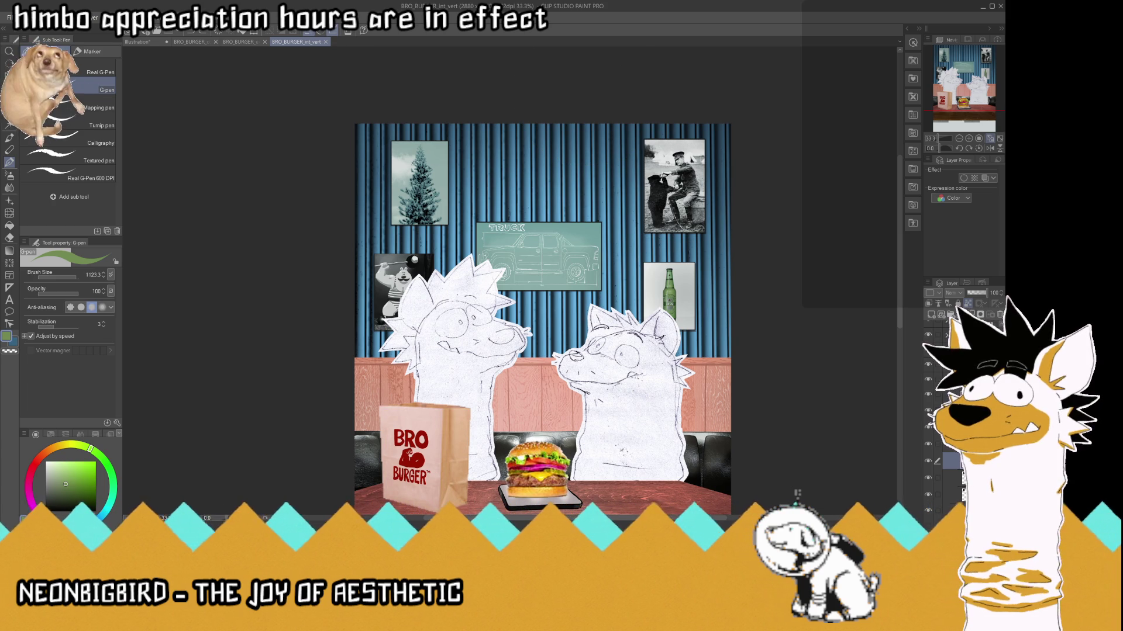
key("ctrl+g")
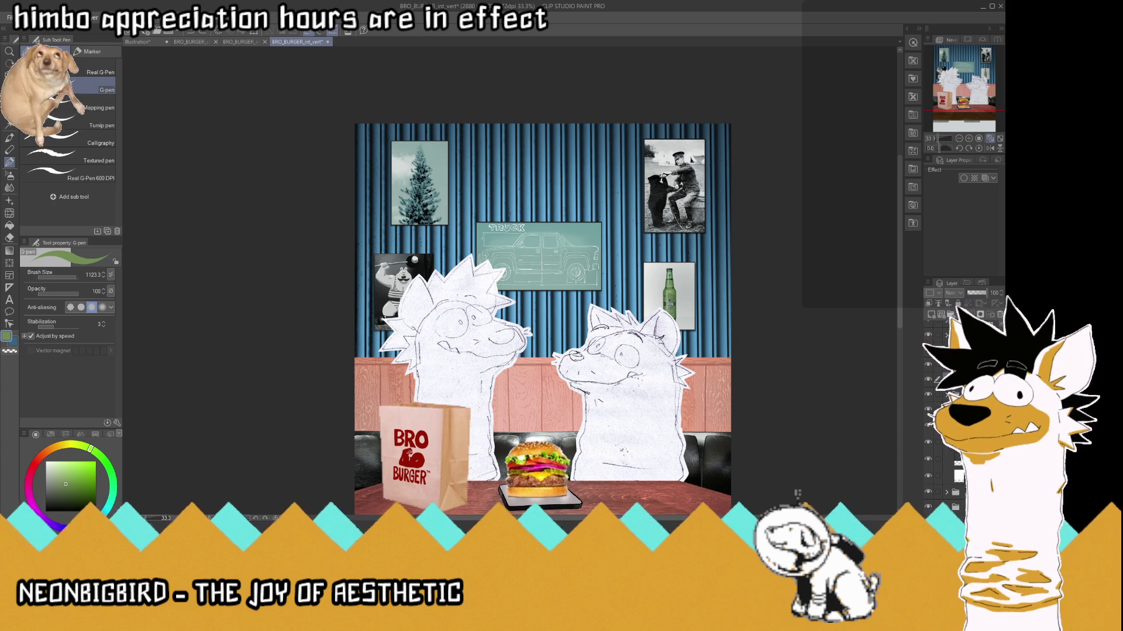
left_click(928, 445)
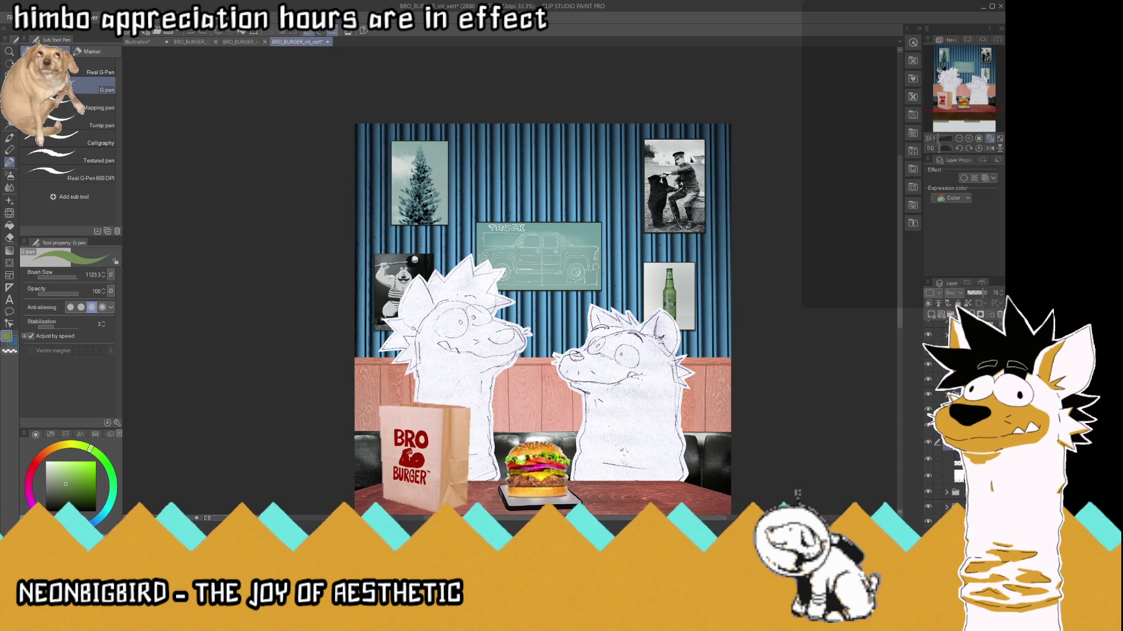
left_click(927, 445)
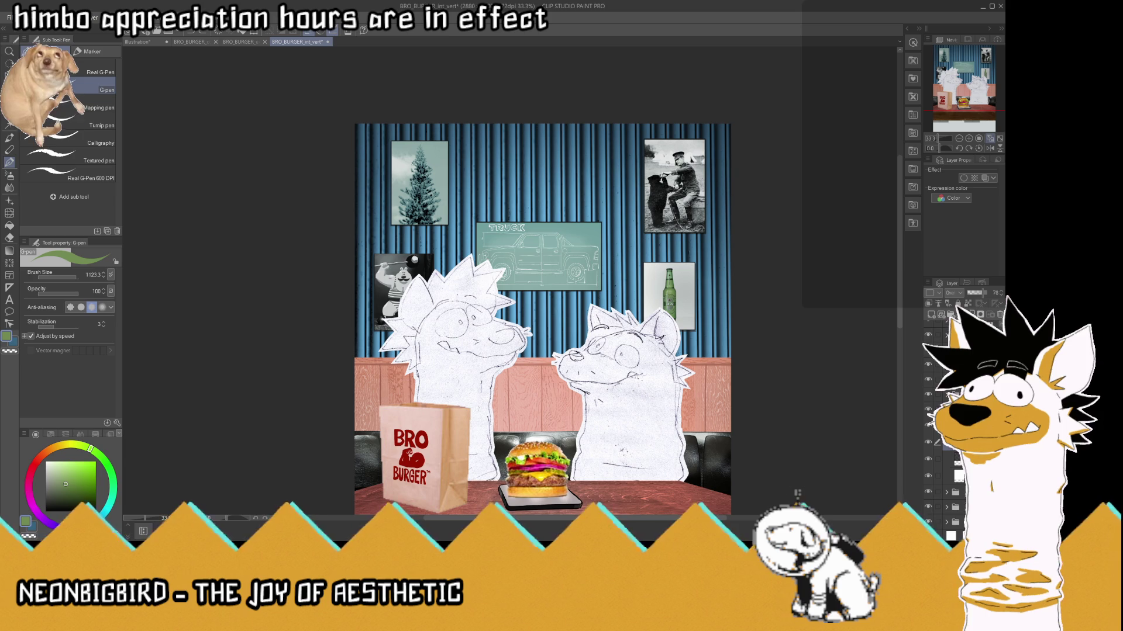
key("ctrl+s")
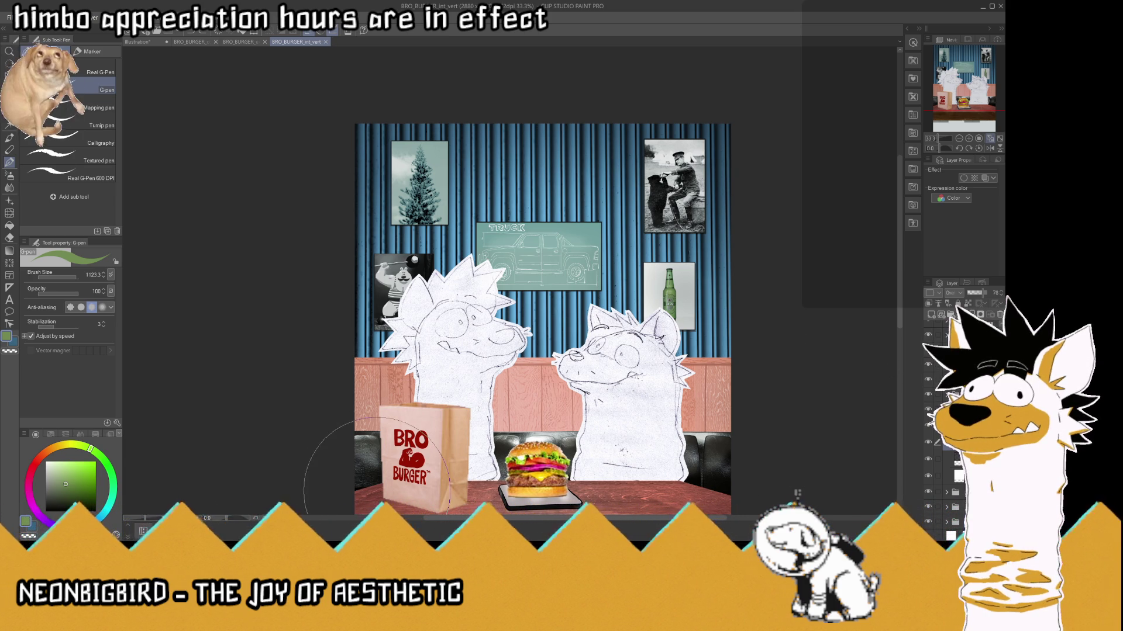
left_click(989, 139)
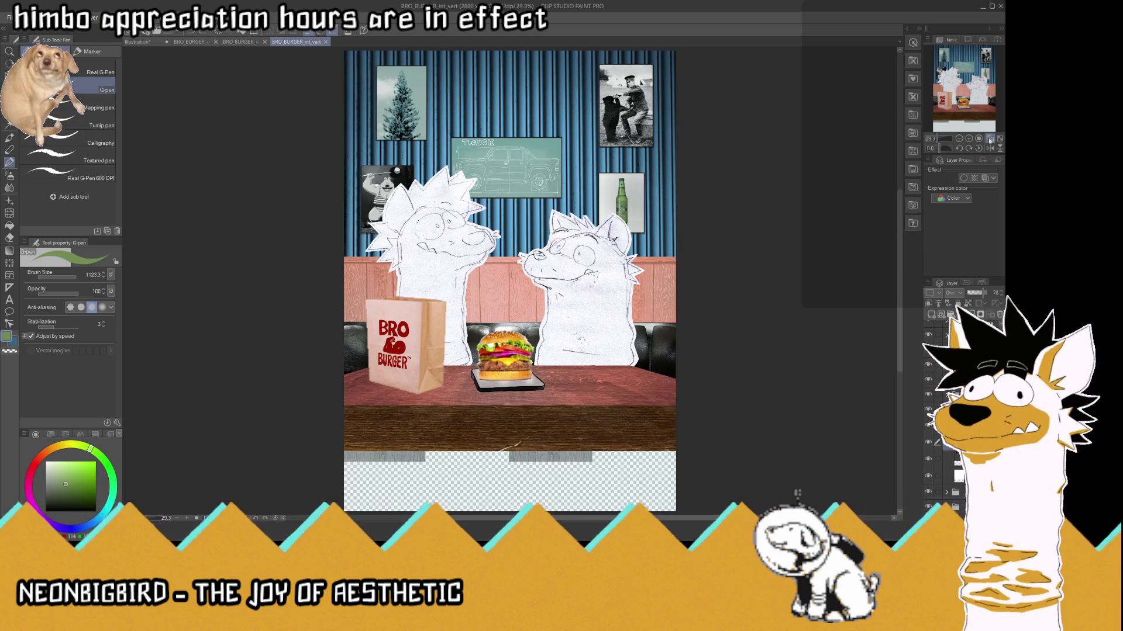